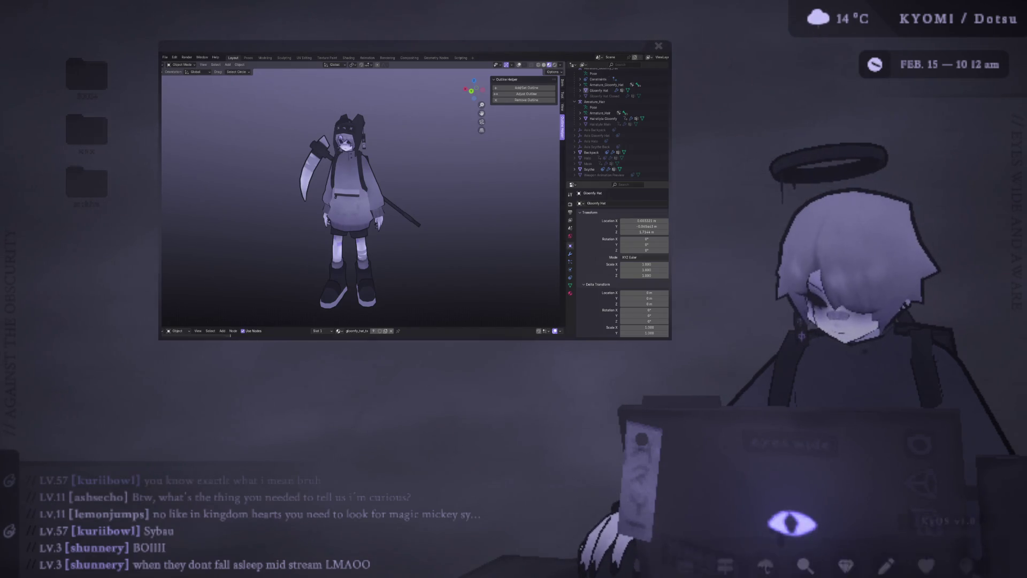
Bring the Photoshop window to the front and reposition it by its title bar
left_click(841, 550)
left_click_drag(557, 21, 536, 33)
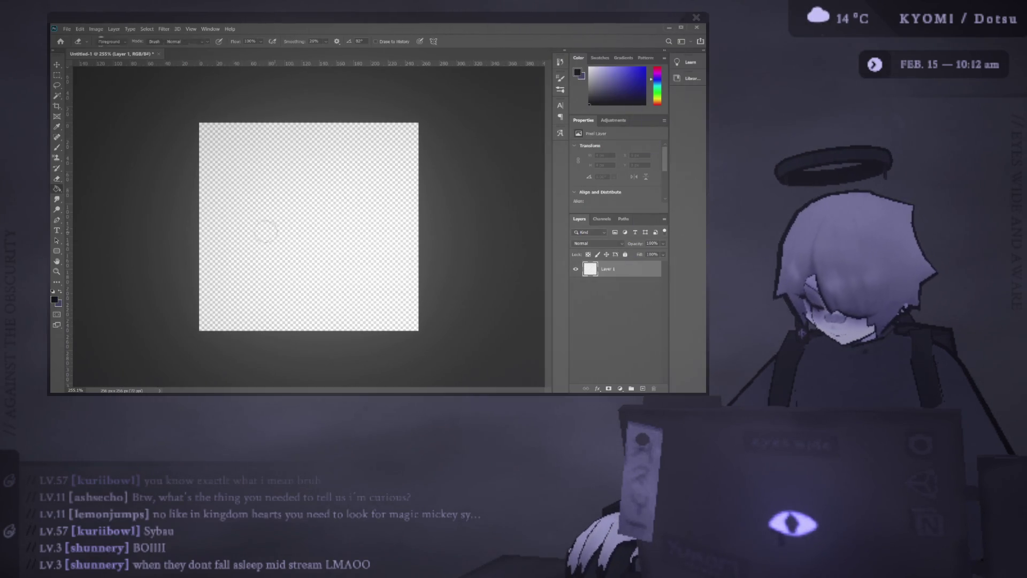
Fill the canvas black, paint a curved white brush stroke above it and begin transforming it
left_click(266, 221)
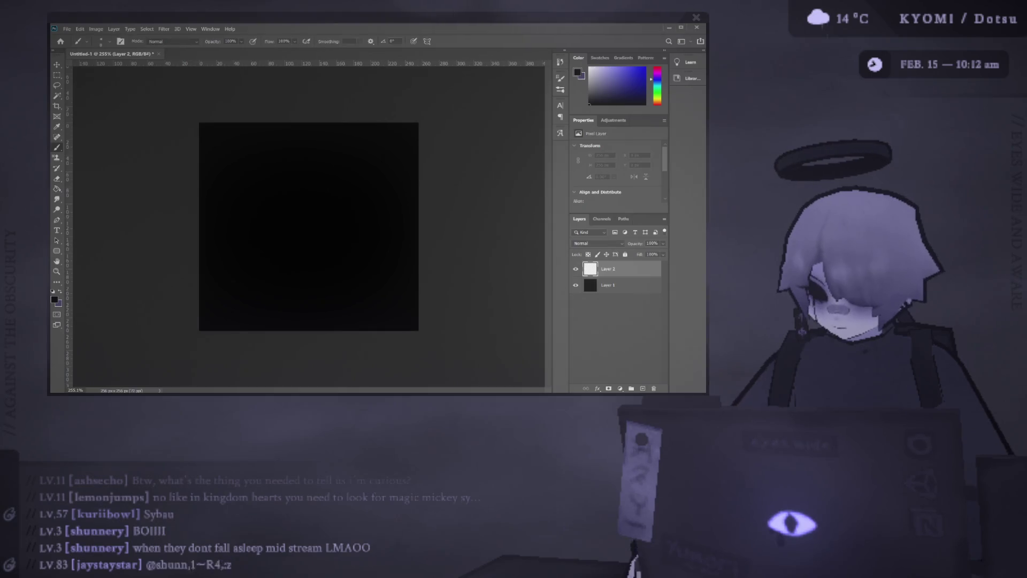
key("b")
key("x")
left_click_drag(252, 182, 294, 263)
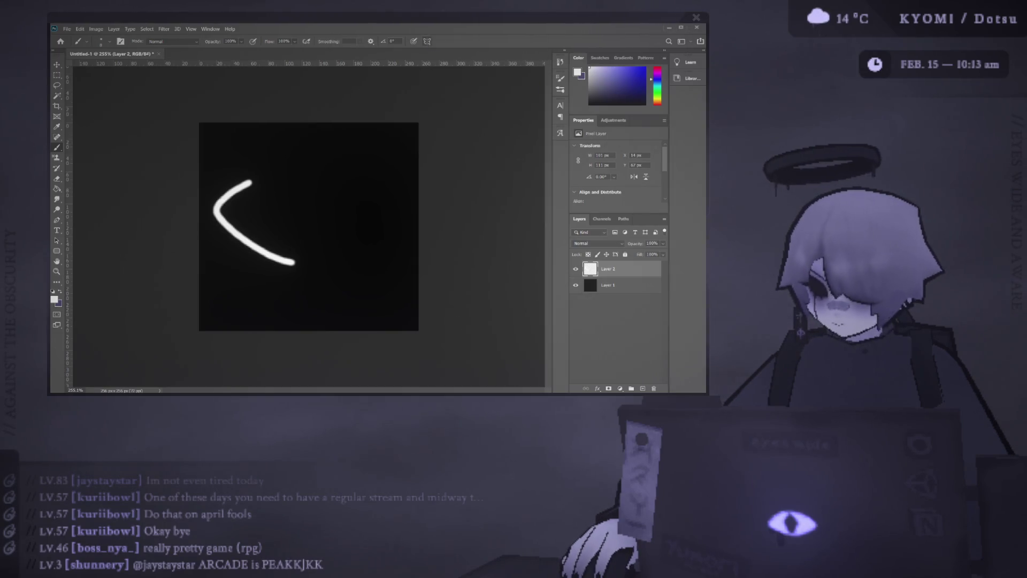
key("ctrl+t")
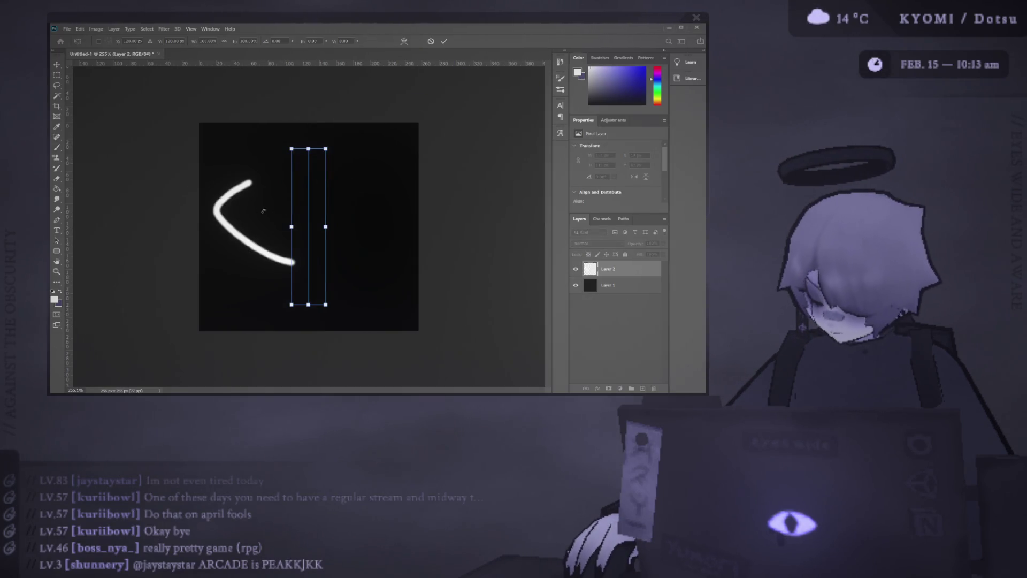
Commit the transform, erase the stroke's upper arm and paint mirrored test strokes with vertical symmetry
left_click(444, 41)
key("e")
left_click_drag(250, 180, 220, 207)
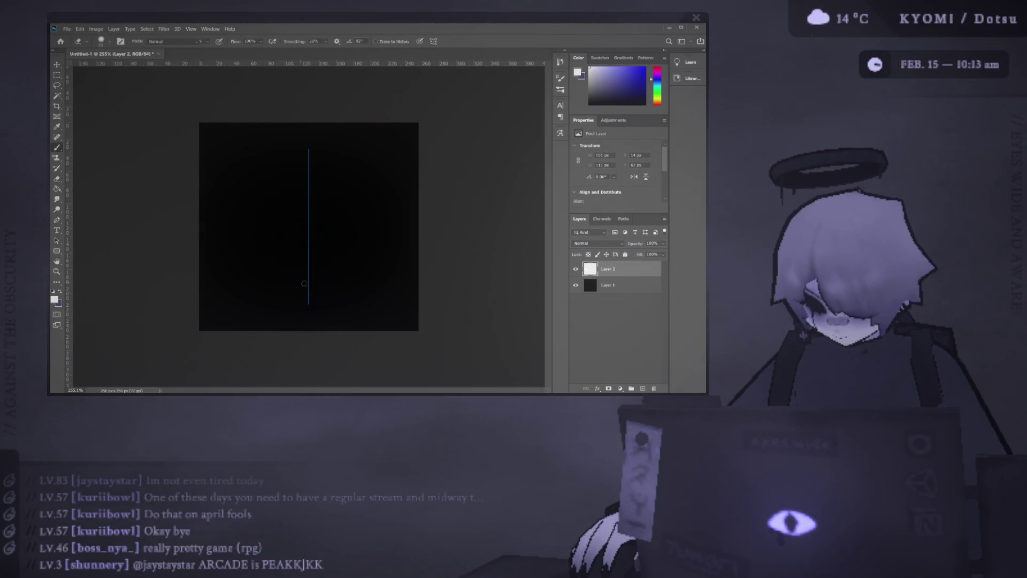
left_click_drag(305, 296, 241, 234)
key("ctrl+z")
mouse_move(309, 296)
left_mouse_down()
mouse_move(245, 242)
mouse_move(310, 172)
left_mouse_up()
Undo the test strokes back to black, then paint mirrored arcs forming a head shape
key("ctrl+z")
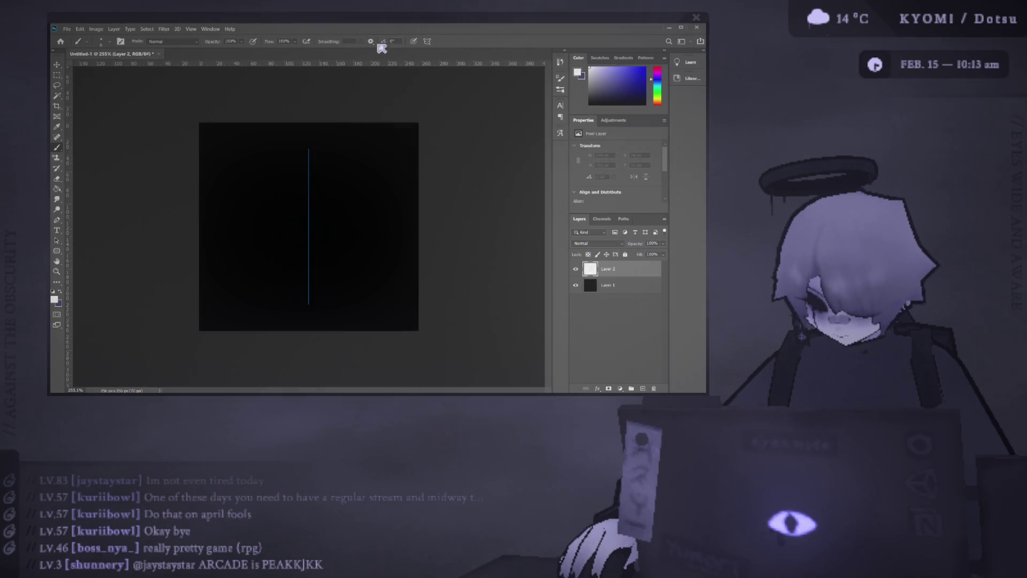
key("ctrl+z")
key("ctrl+z")
key("ctrl+shift+z")
key("ctrl+z")
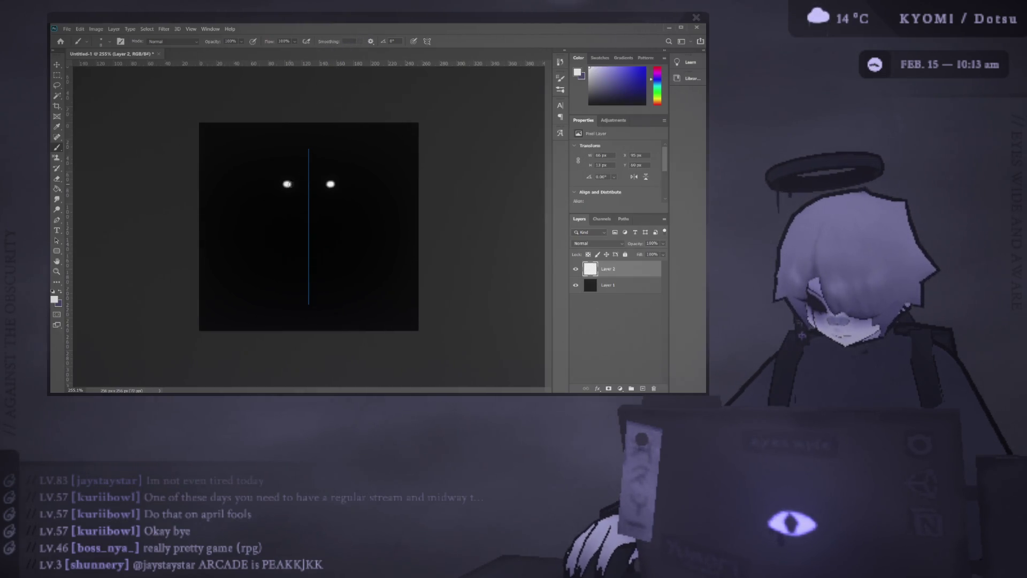
key("ctrl+z")
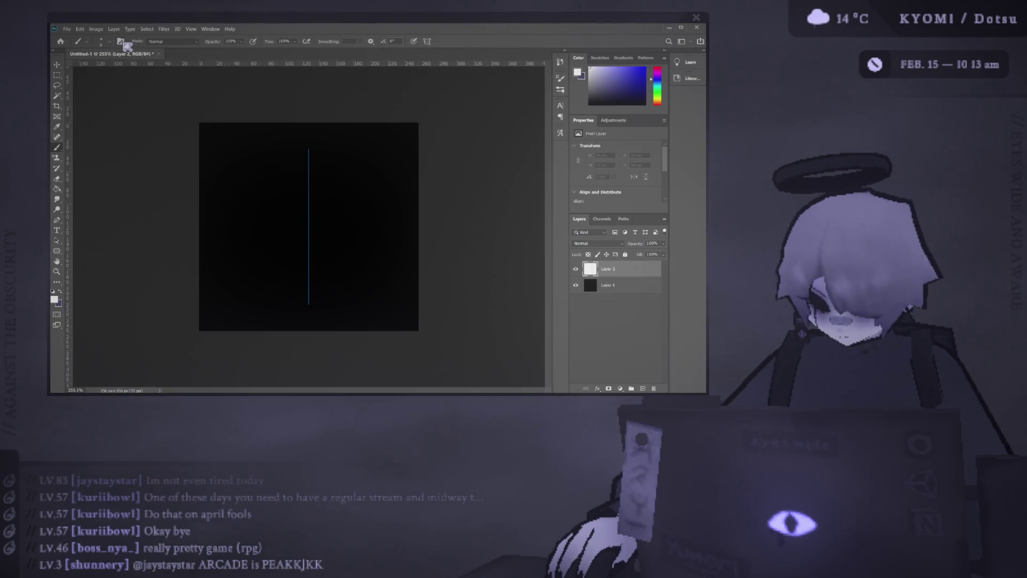
mouse_move(274, 253)
left_mouse_down()
mouse_move(249, 189)
mouse_move(310, 161)
left_mouse_up()
key("ctrl+z")
left_click_drag(241, 228, 309, 188)
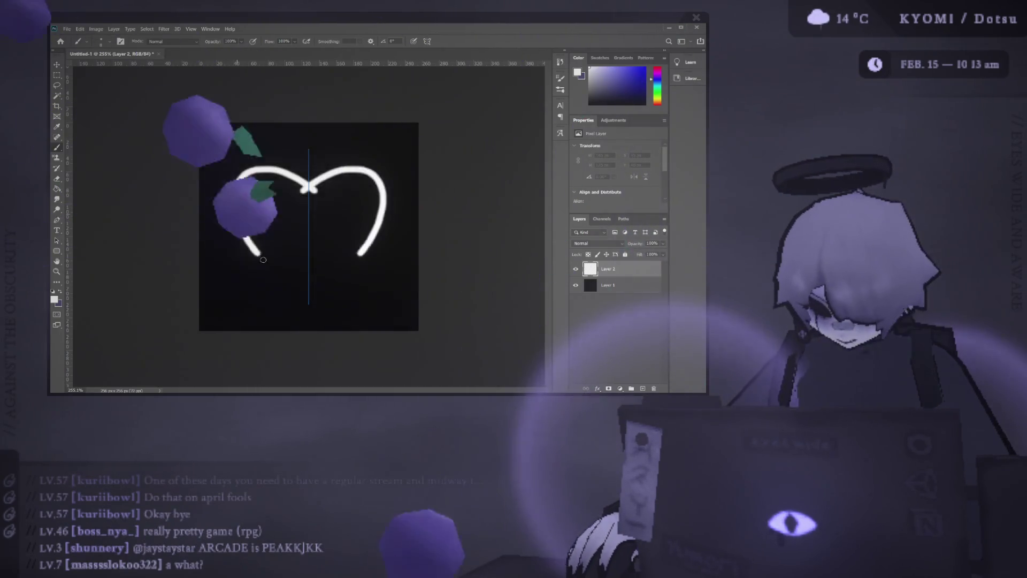
key("ctrl+z")
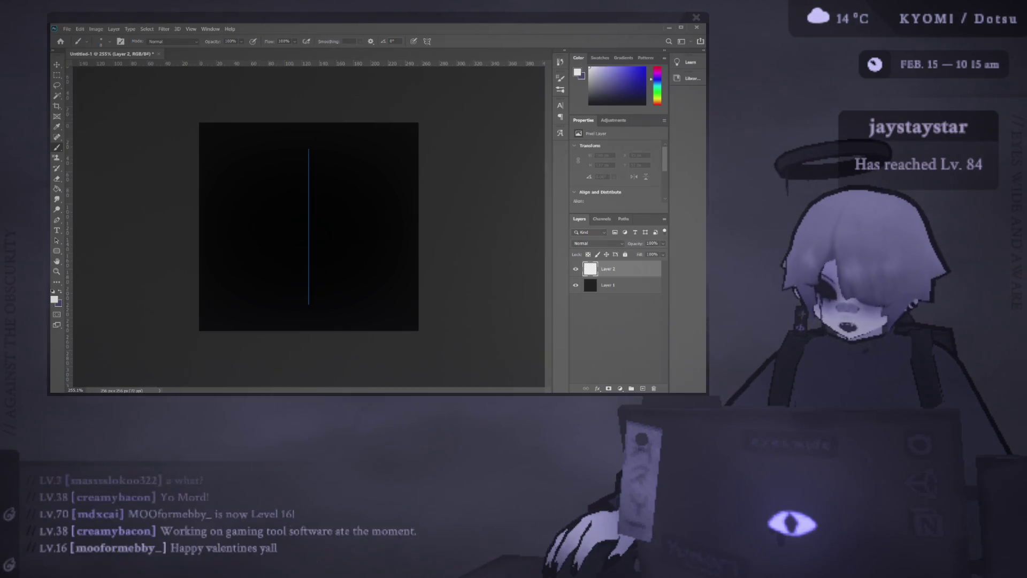
Paint a straight white horizontal line across the canvas and turn off Paint Symmetry
left_click_drag(313, 235, 432, 232)
key("ctrl+z")
left_click_drag(201, 243, 417, 243)
left_click(428, 41)
Draw boxy shapes and a loop along the line, then undo them again
left_click_drag(212, 256, 225, 218)
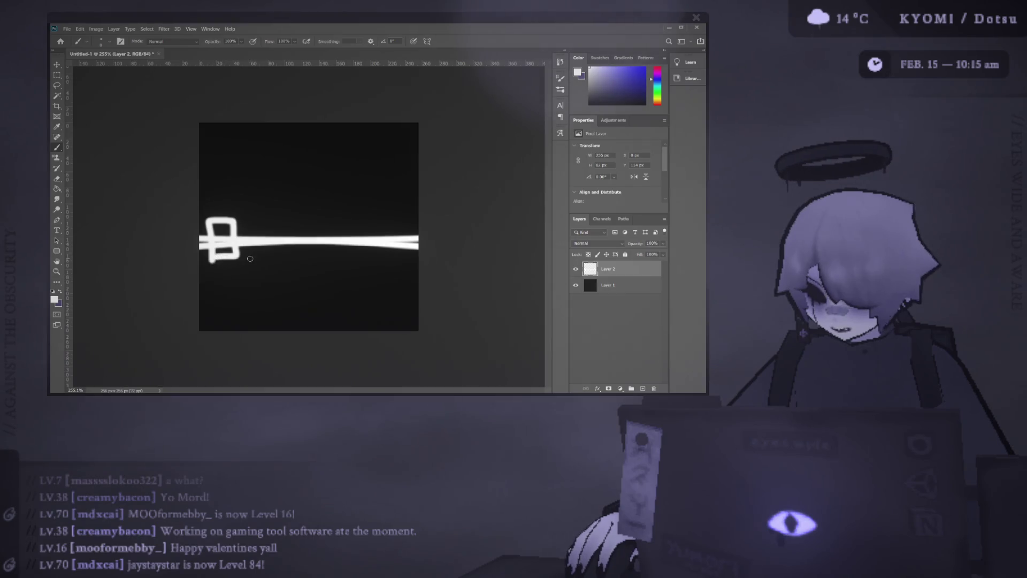
left_click_drag(249, 258, 274, 251)
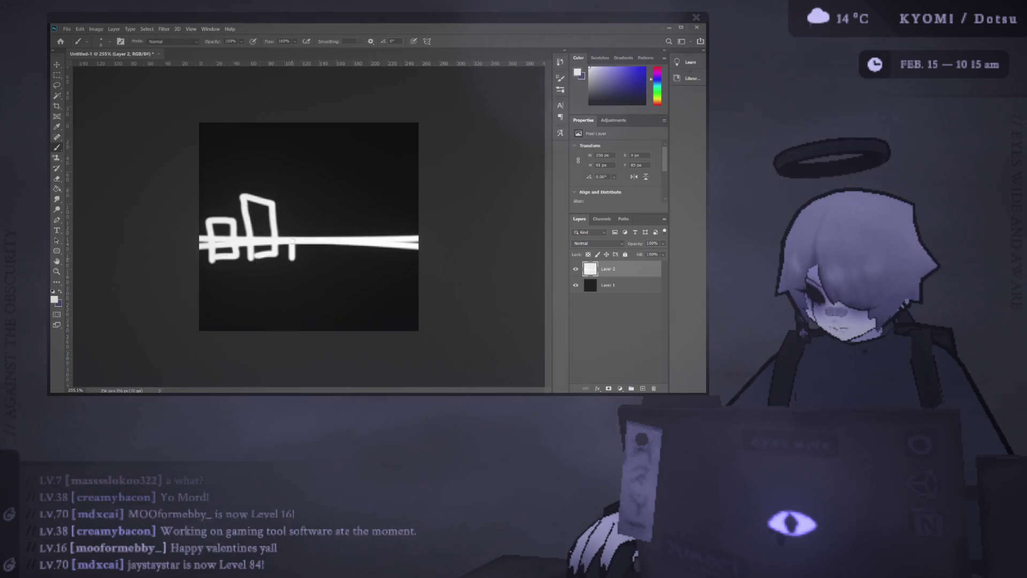
mouse_move(358, 244)
left_mouse_down()
mouse_move(321, 257)
mouse_move(386, 263)
left_mouse_up()
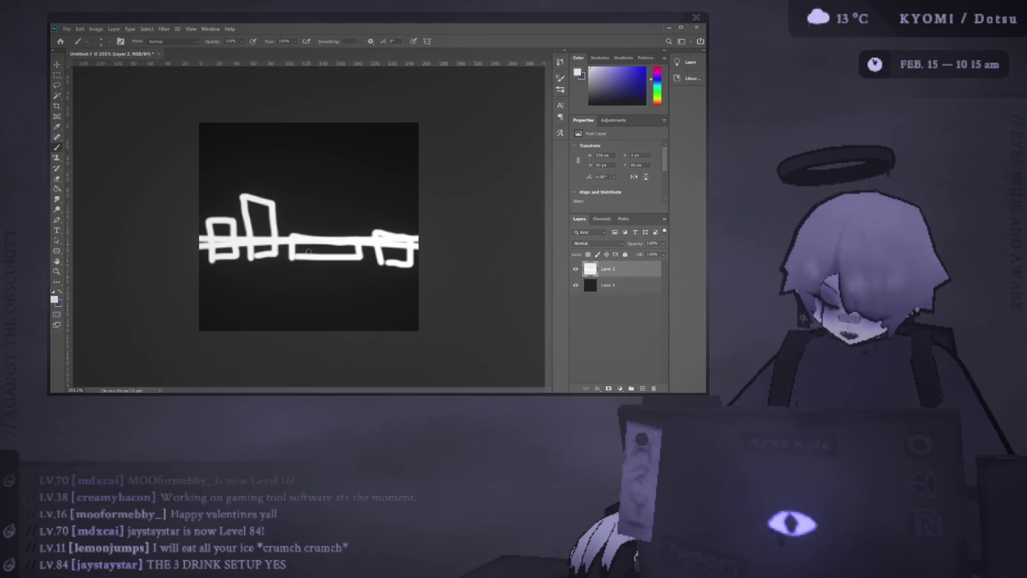
key("ctrl+z")
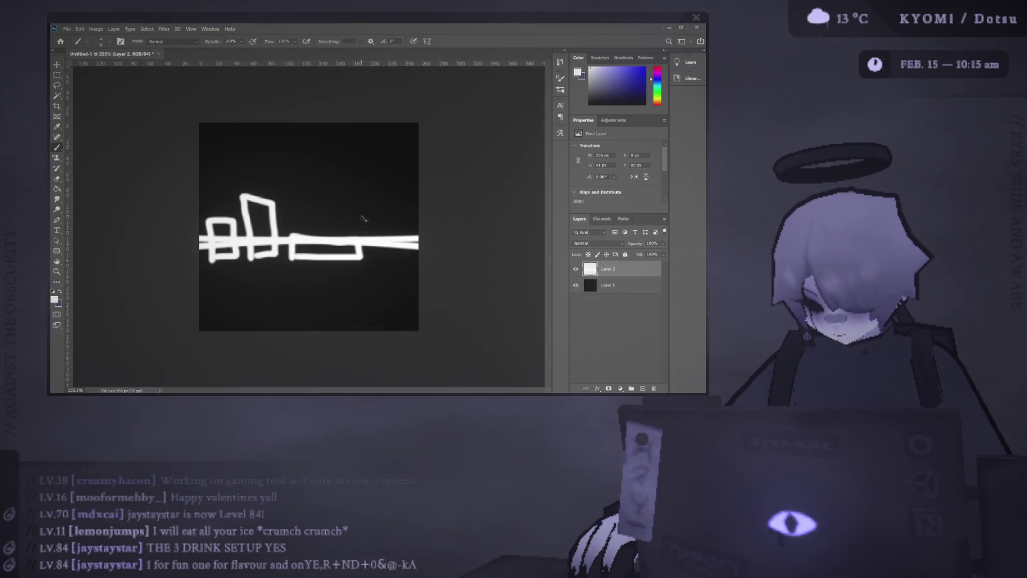
mouse_move(394, 250)
left_mouse_down()
mouse_move(374, 253)
mouse_move(397, 233)
mouse_move(377, 256)
left_mouse_up()
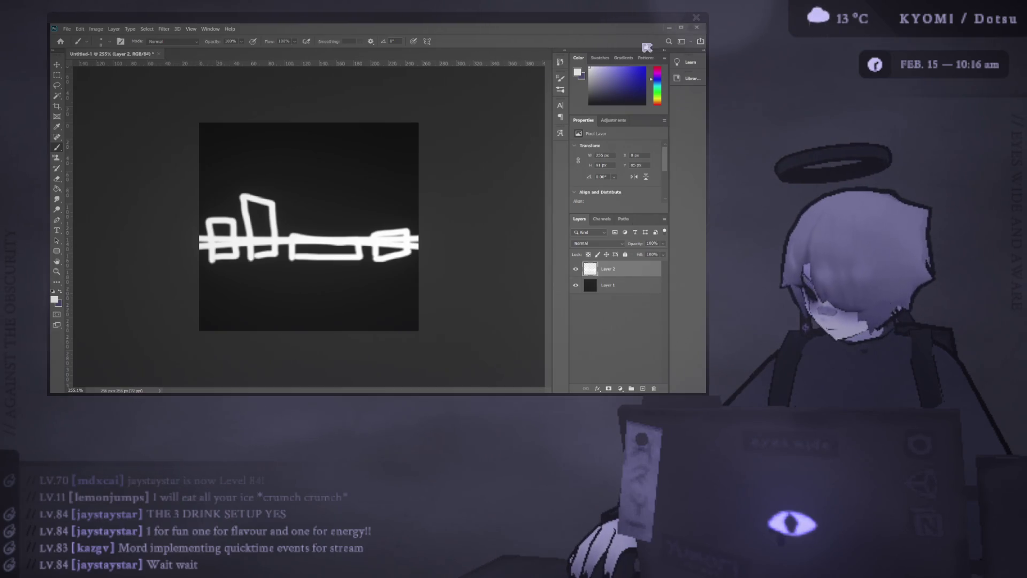
key("ctrl+z")
key("ctrl+z")
key("ctrl+z")
key("ctrl+z")
Turn Paint Symmetry back on and paint then undo U-shaped and loop test strokes
left_click(426, 42)
key("ctrl+z")
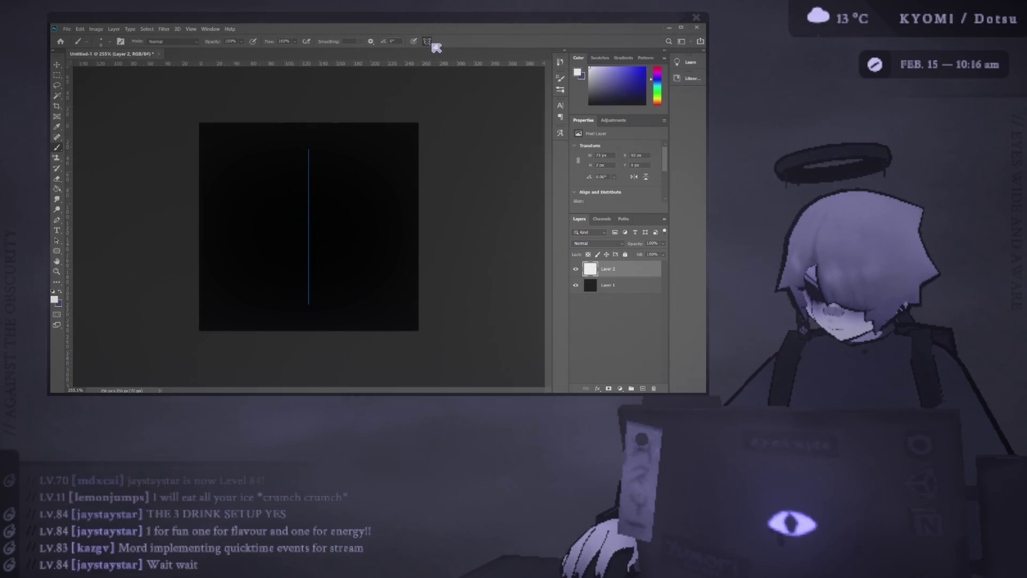
left_click_drag(236, 185, 298, 201)
key("ctrl+z")
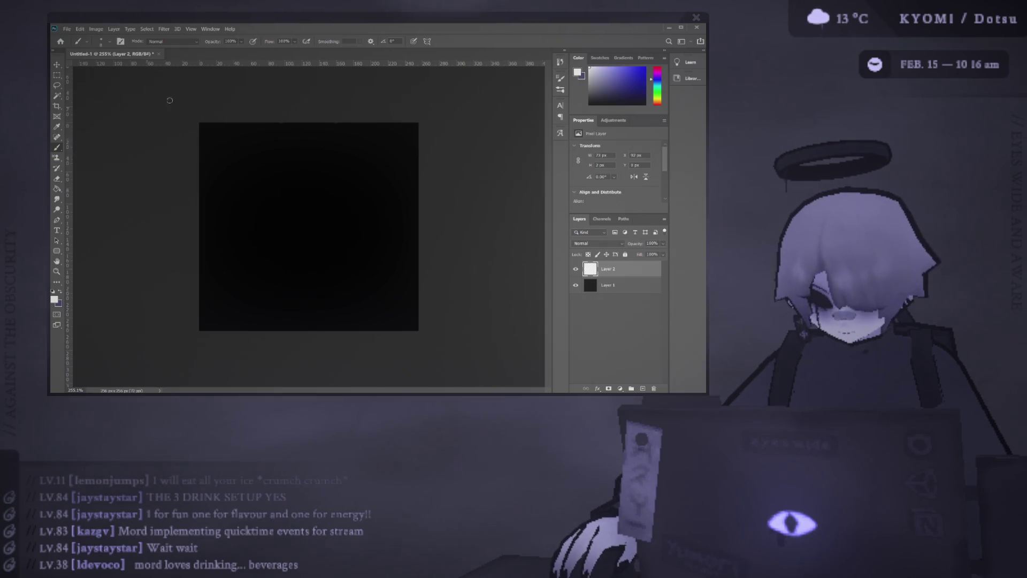
mouse_move(261, 156)
left_mouse_down()
mouse_move(305, 137)
mouse_move(293, 201)
left_mouse_up()
key("ctrl+z")
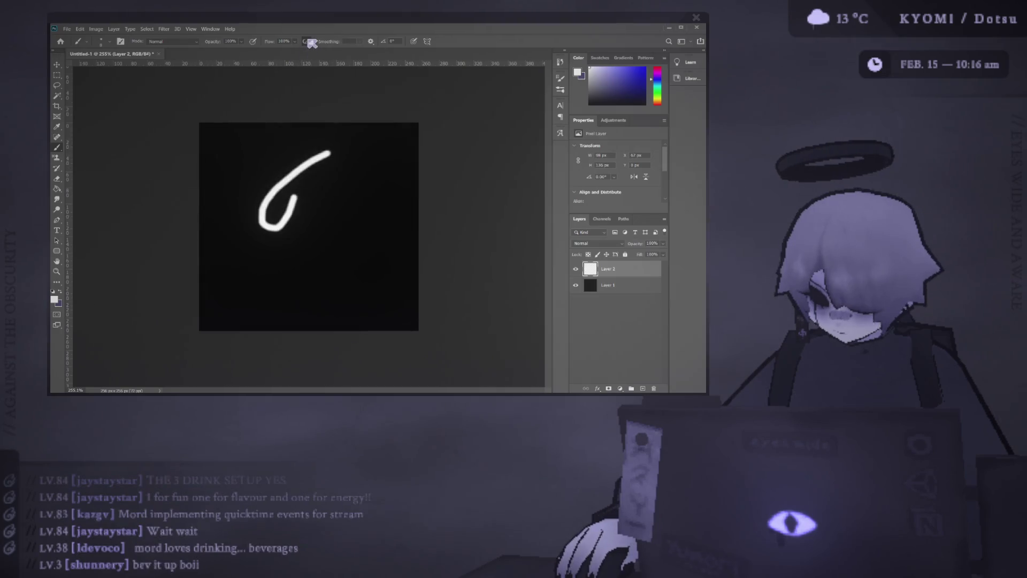
key("ctrl+z")
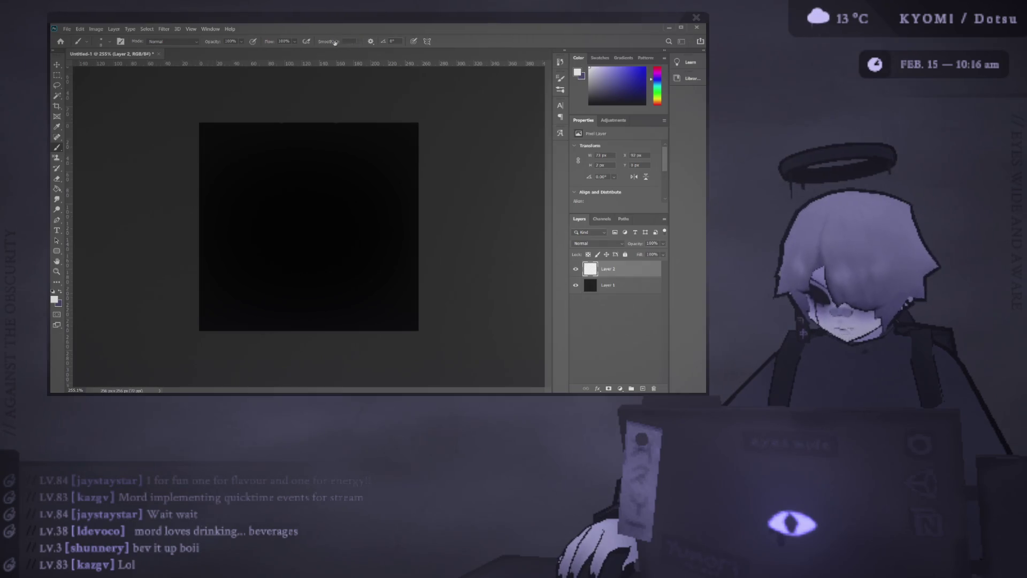
Paint and undo a looping stroke and a T shape, leaving the black canvas empty
left_click_drag(354, 193, 265, 201)
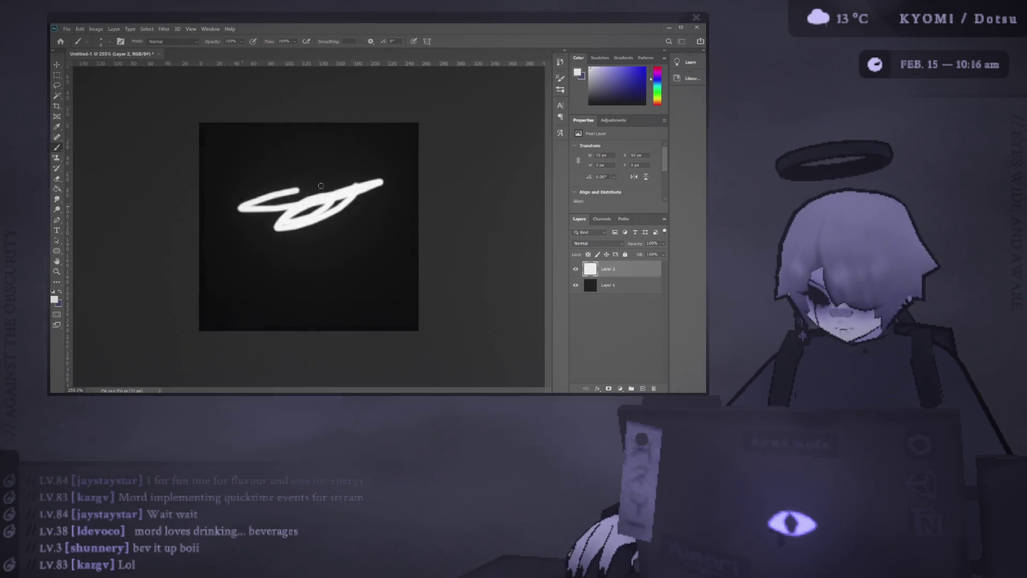
key("ctrl+z")
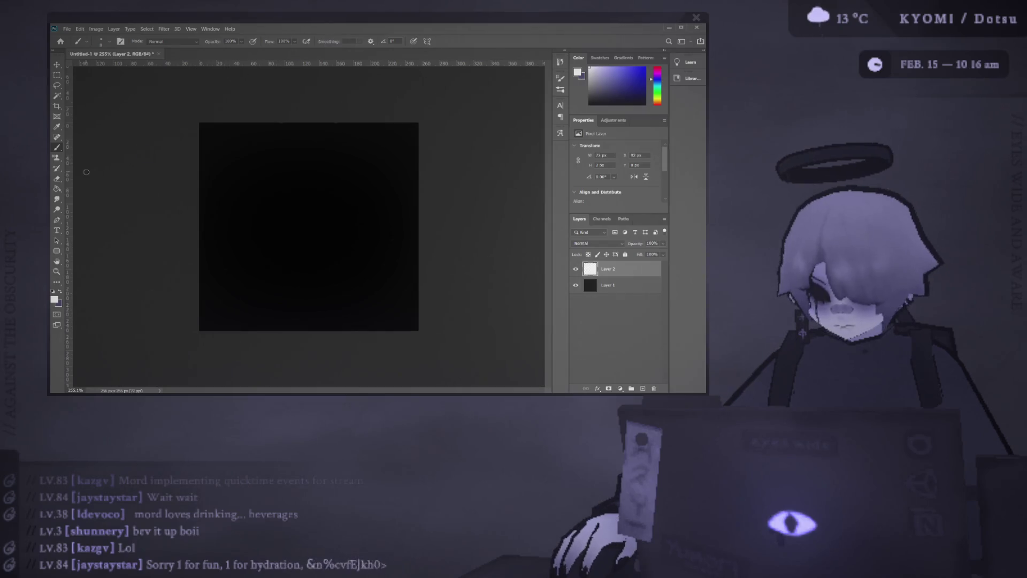
left_click_drag(282, 153, 272, 253)
left_click_drag(212, 164, 322, 169)
key("ctrl+z")
key("ctrl+z")
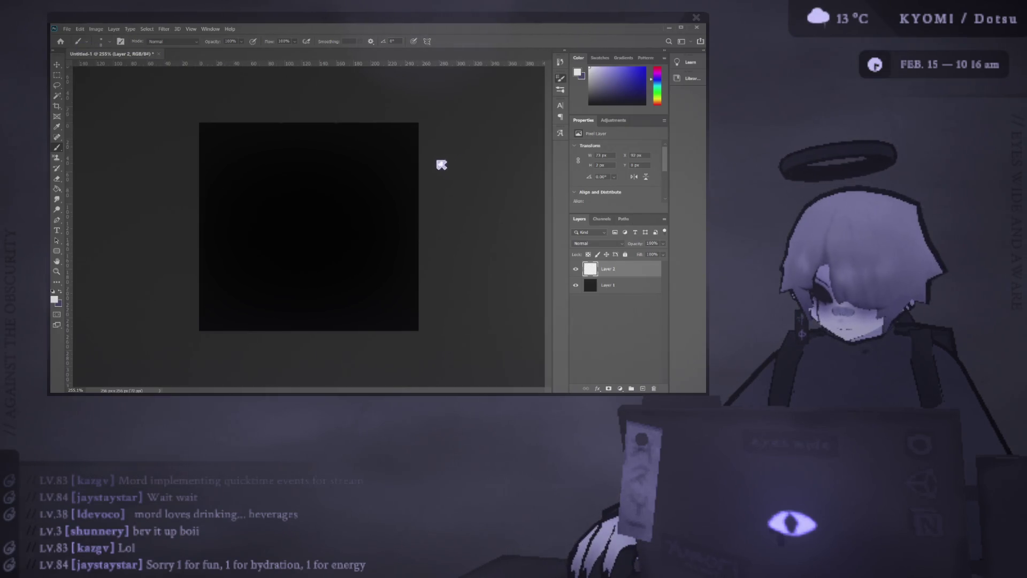
key("ctrl+shift+z")
key("ctrl+z")
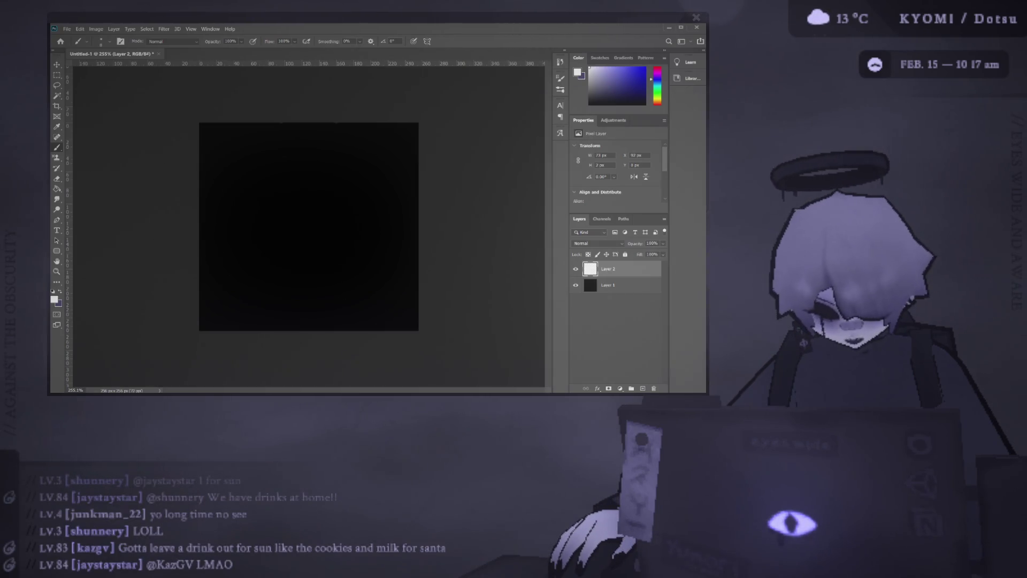
mouse_move(289, 161)
left_mouse_down()
mouse_move(346, 185)
mouse_move(295, 273)
left_mouse_up()
key("ctrl+z")
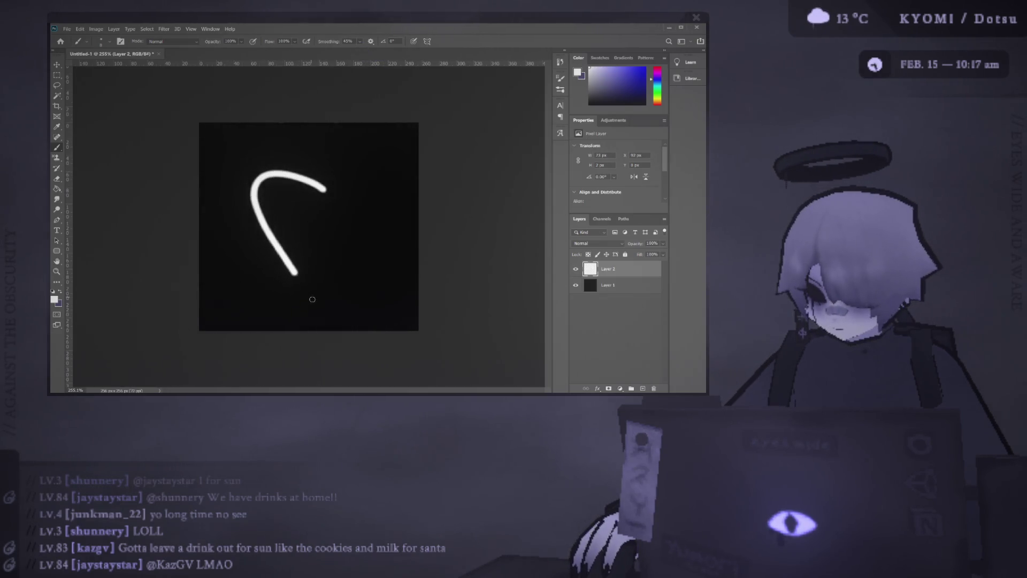
Undo the curved stroke, draw a new curve and undo it, leaving the canvas black
key("ctrl+z")
left_click_drag(313, 184, 257, 297)
key("ctrl+z")
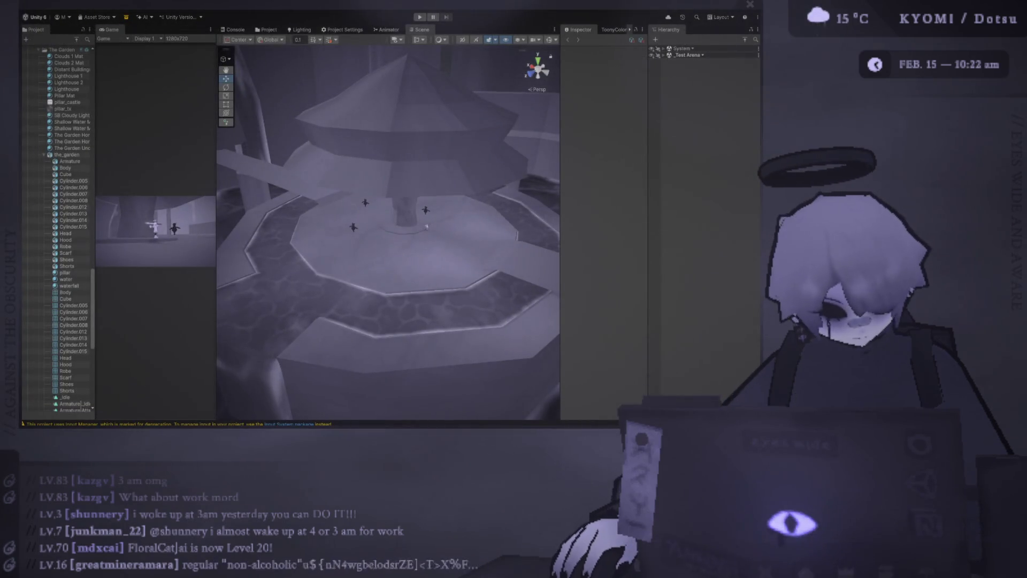
Shift the Unity window, show the Project panel and collapse the Assets tree to top level
left_click_drag(271, 9, 287, 37)
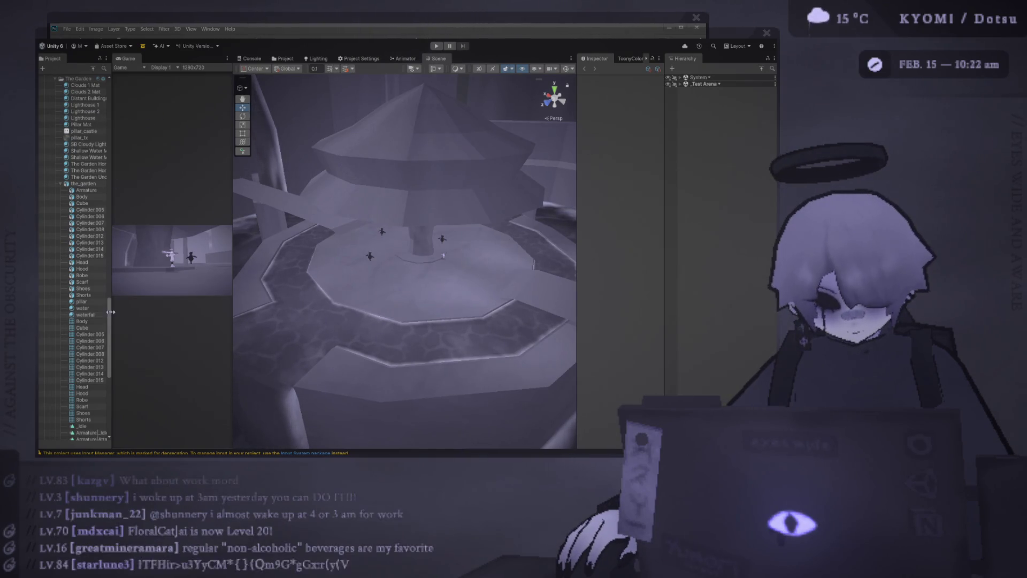
left_click(50, 59)
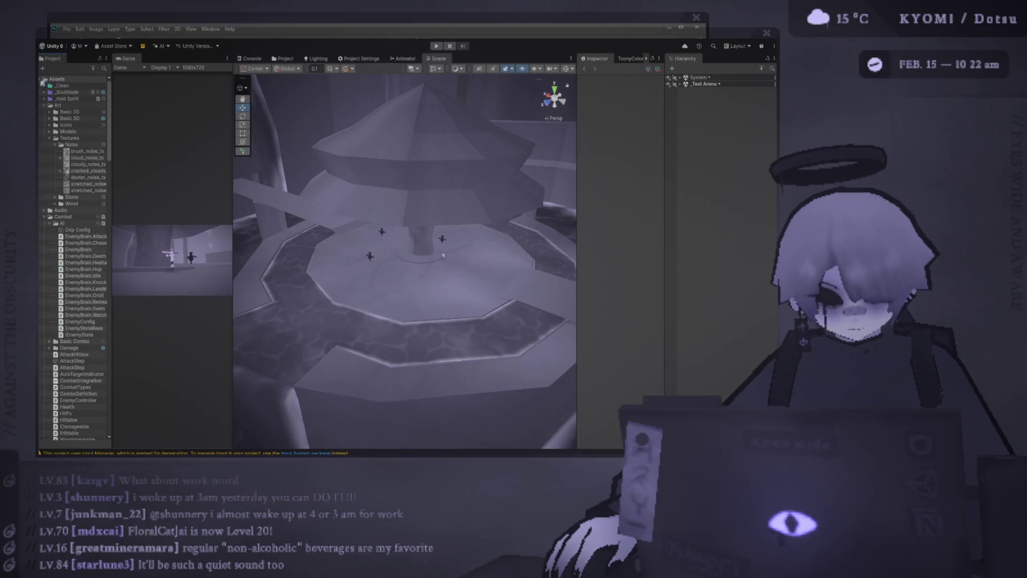
left_click(45, 80)
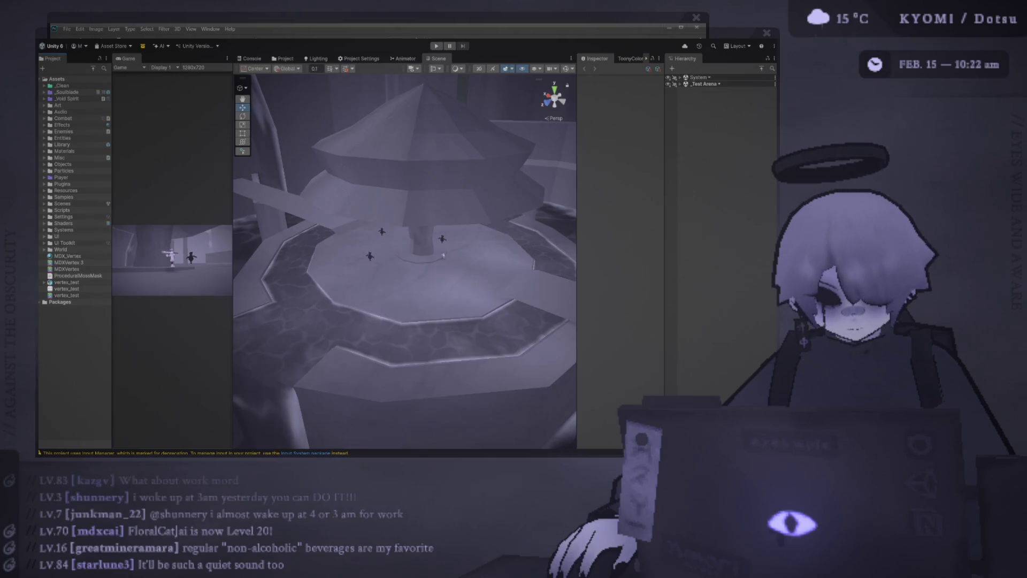
Widen the Scene view and orbit around the arena to the pillars and central pedestal
left_click_drag(232, 144, 179, 144)
scroll(309, 179, "down", 3)
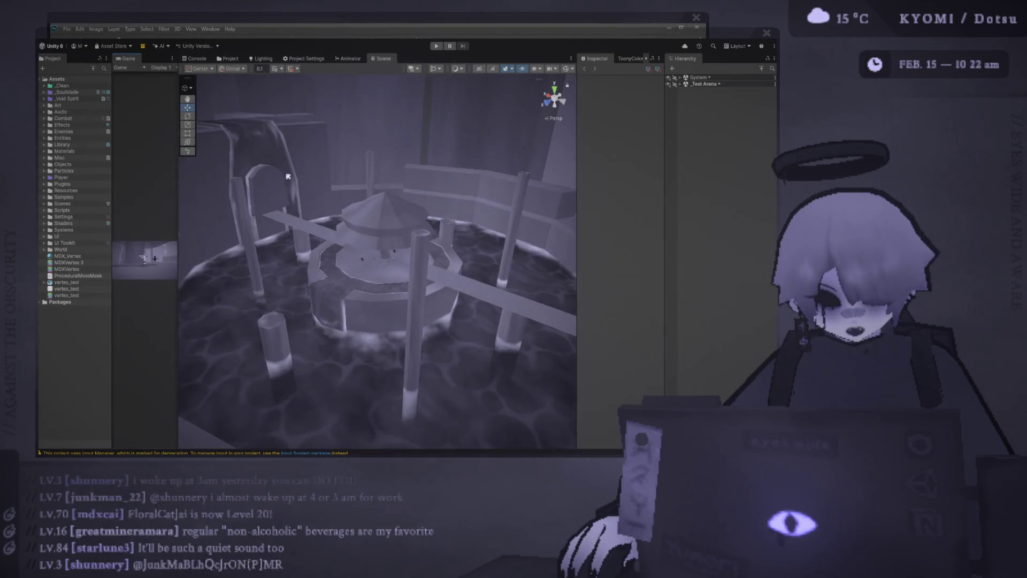
scroll(309, 179, "down", 3)
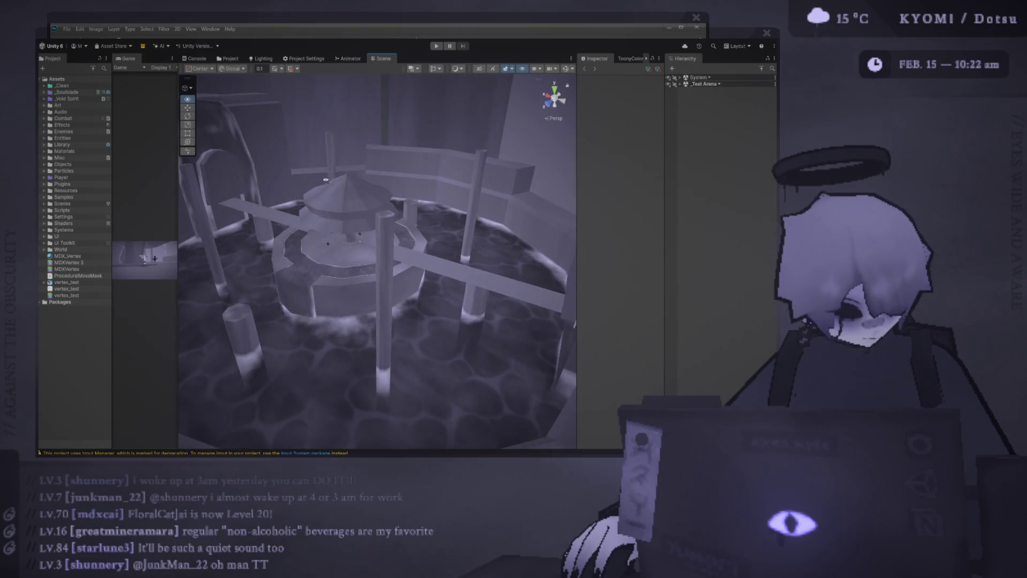
scroll(321, 201, "down", 3)
mouse_move(337, 225)
left_mouse_down()
mouse_move(386, 241)
mouse_move(353, 209)
mouse_move(378, 233)
mouse_move(361, 240)
mouse_move(402, 225)
mouse_move(435, 109)
left_mouse_up()
scroll(434, 109, "up", 2)
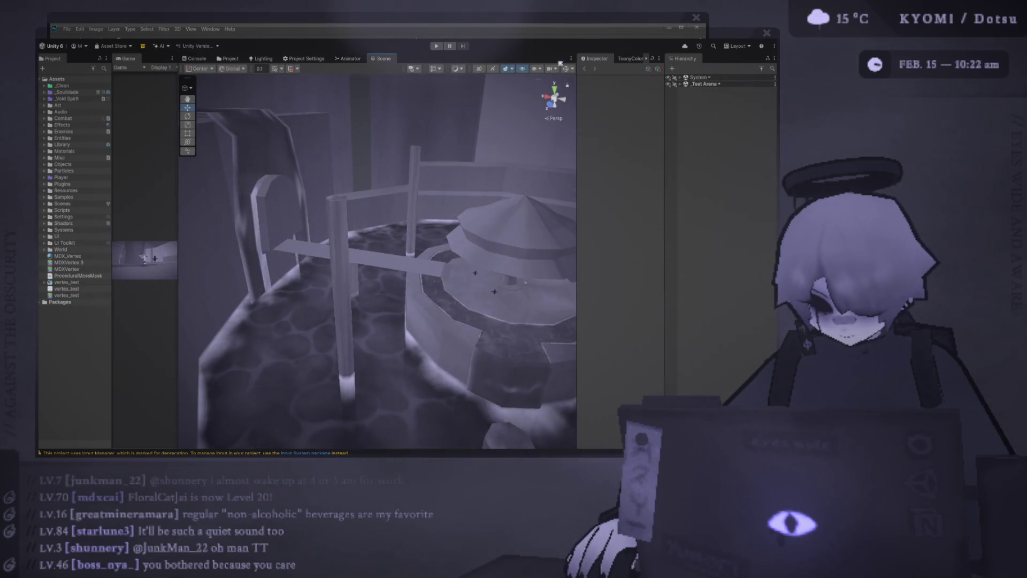
mouse_move(385, 190)
left_mouse_down()
mouse_move(546, 398)
mouse_move(498, 354)
mouse_move(464, 270)
left_mouse_up()
scroll(463, 270, "down", 3)
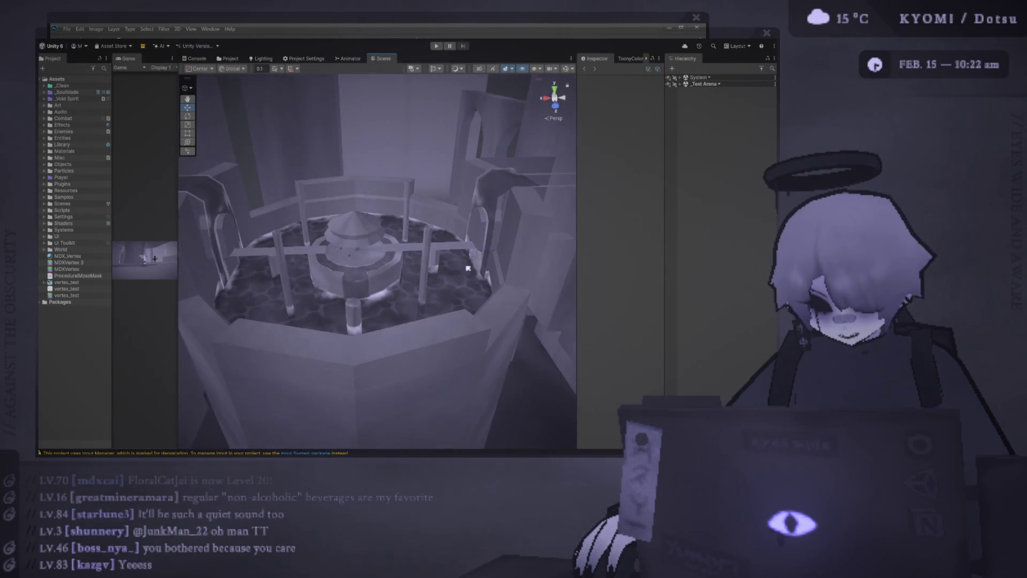
mouse_move(416, 245)
left_mouse_down()
mouse_move(350, 197)
mouse_move(379, 257)
left_mouse_up()
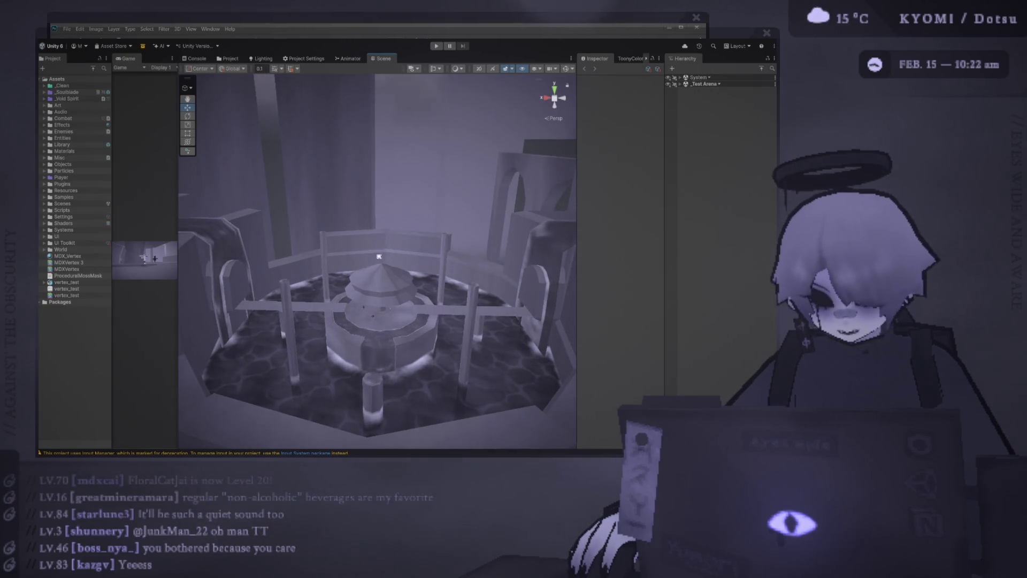
scroll(379, 256, "up", 10)
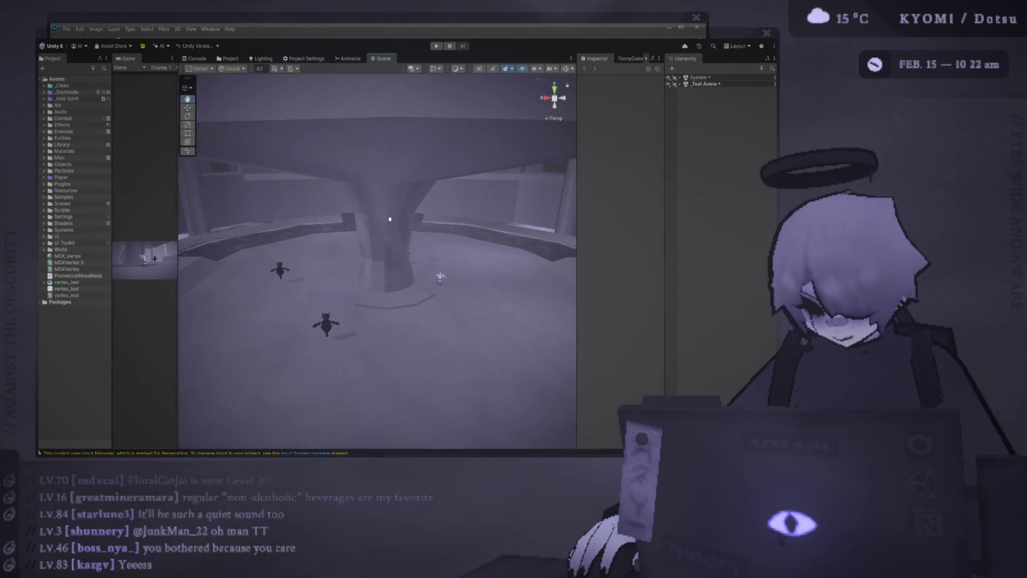
scroll(441, 276, "down", 10)
left_click_drag(433, 265, 398, 254)
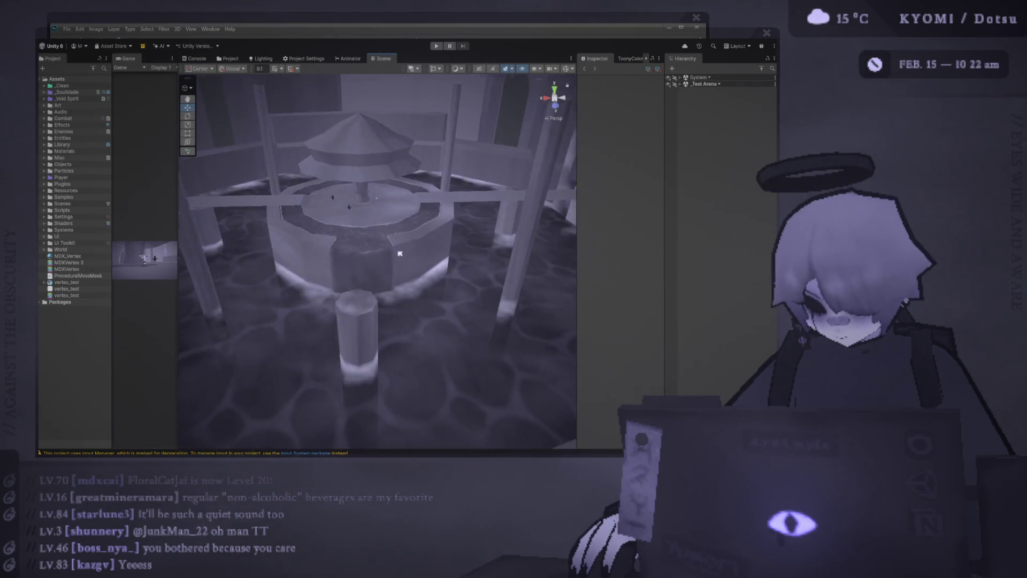
scroll(400, 254, "down", 5)
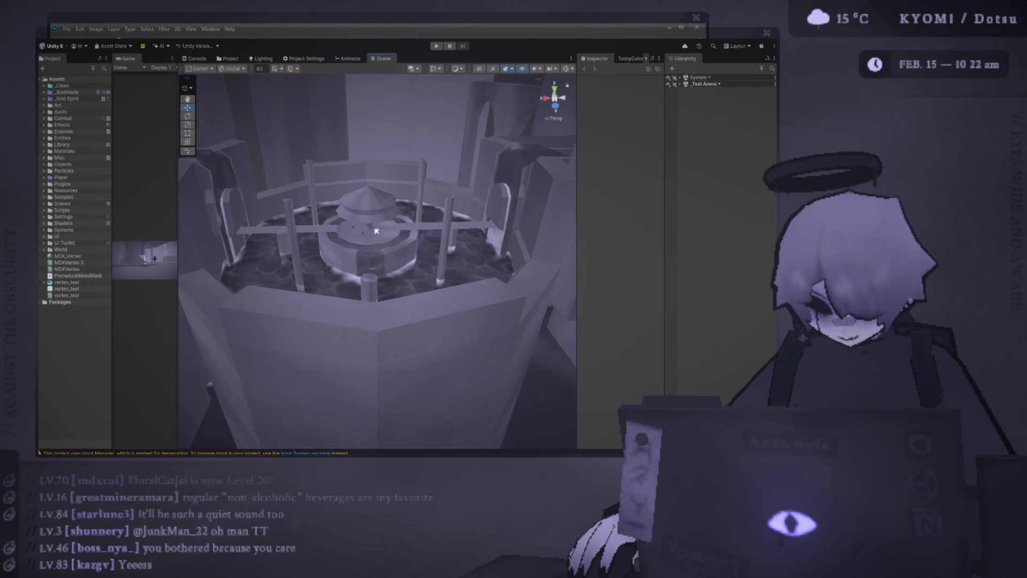
scroll(376, 230, "up", 3)
scroll(385, 257, "up", 3)
scroll(402, 289, "up", 2)
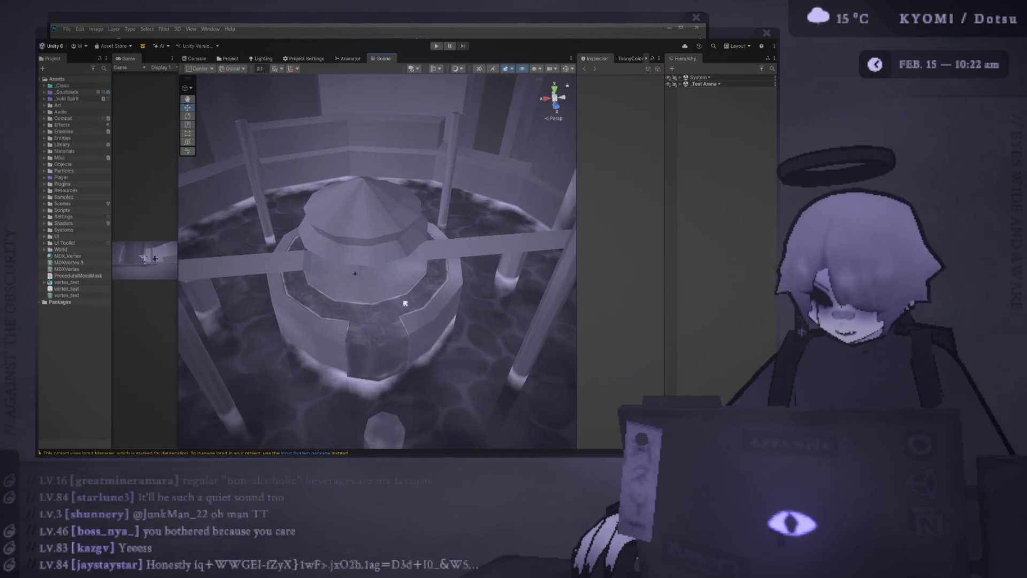
scroll(405, 303, "up", 2)
scroll(401, 265, "down", 2)
scroll(399, 237, "up", 2)
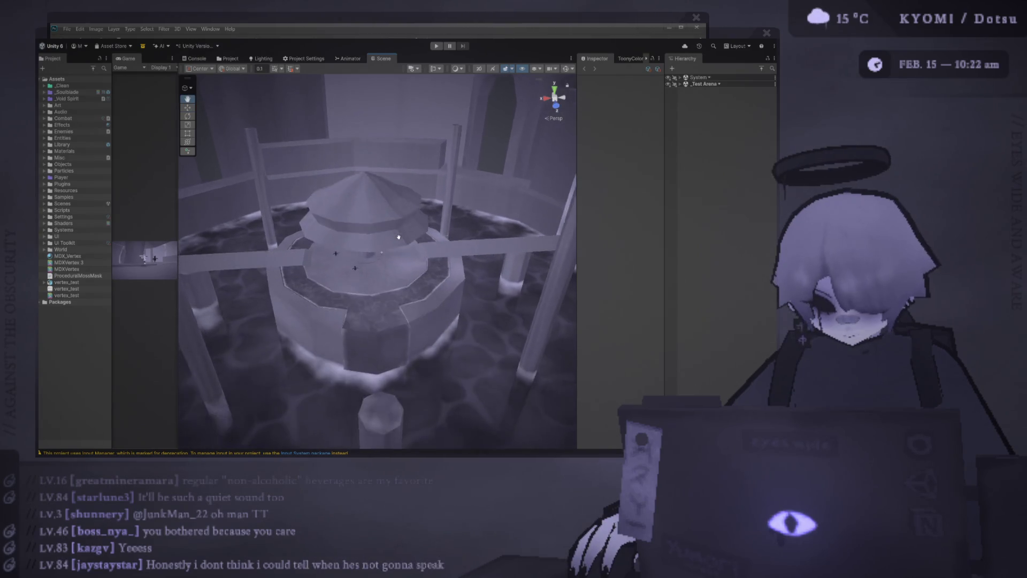
scroll(399, 236, "up", 2)
scroll(393, 257, "up", 3)
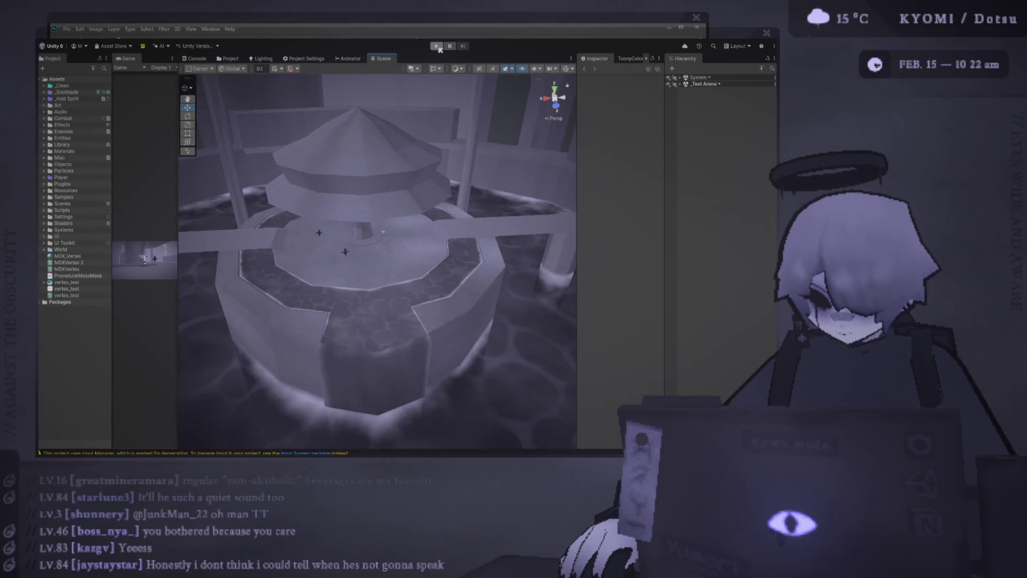
Enter Play mode to test the arena with the player character
left_click(439, 46)
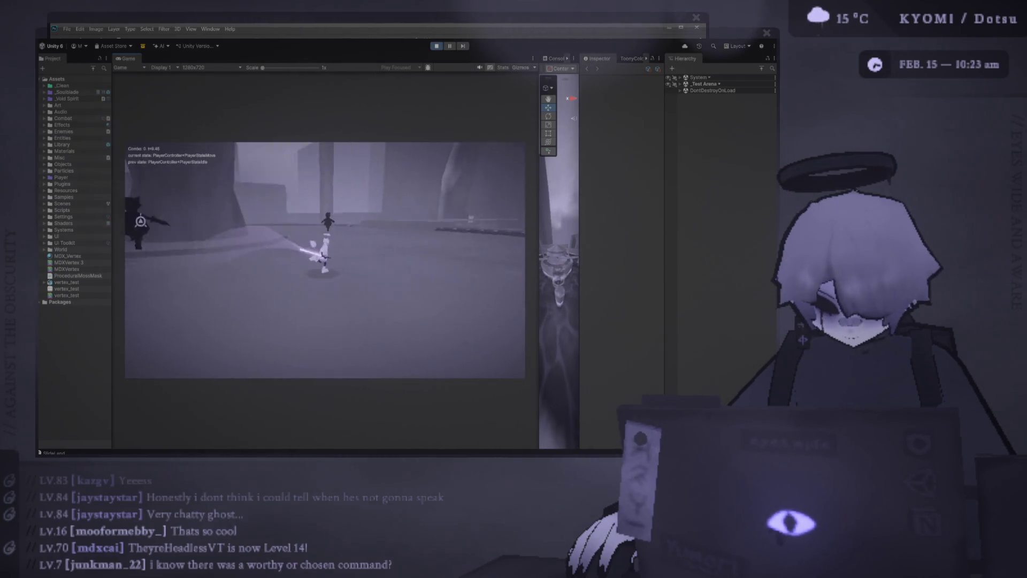
Stop Play mode and select void_spirit under _Test Arena > Player > LeanPivot > Rotation
left_click(437, 46)
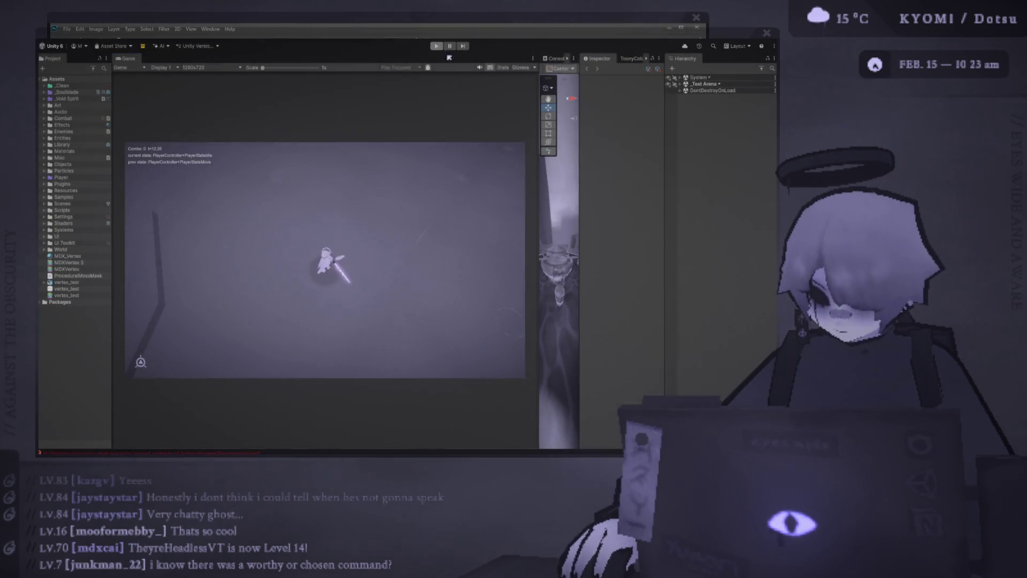
left_click(685, 84)
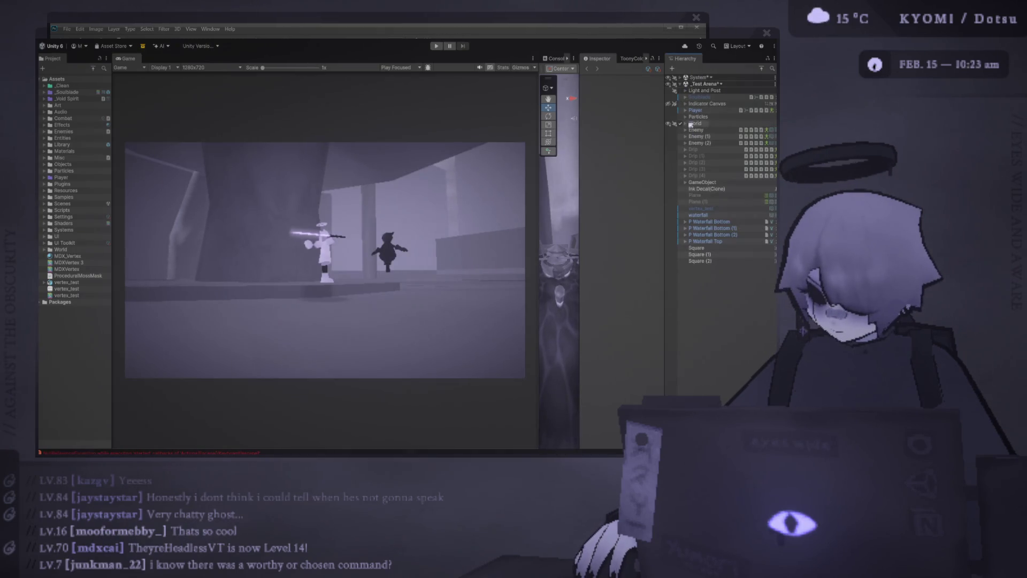
left_click(685, 110)
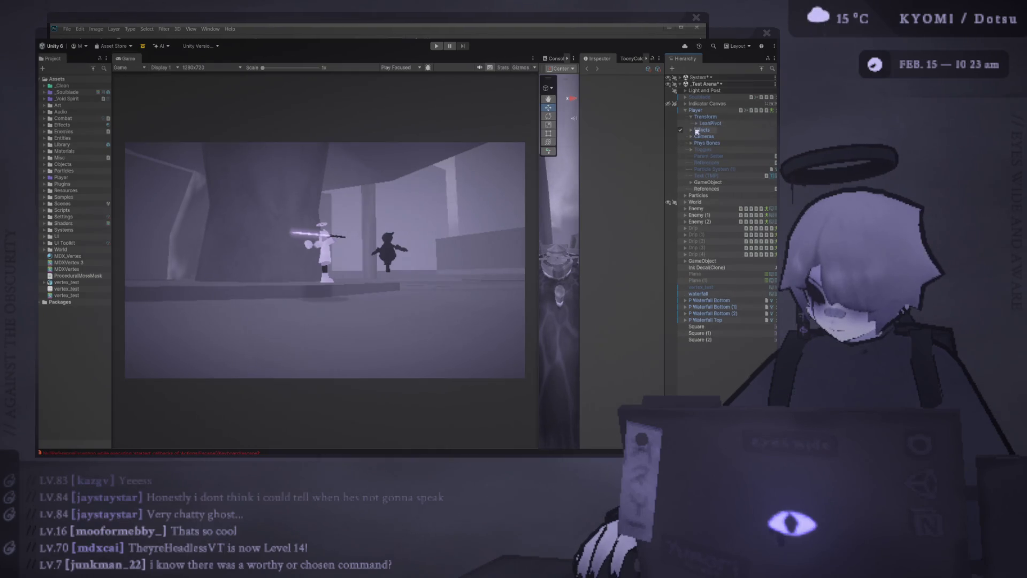
left_click(698, 123)
left_click(716, 136)
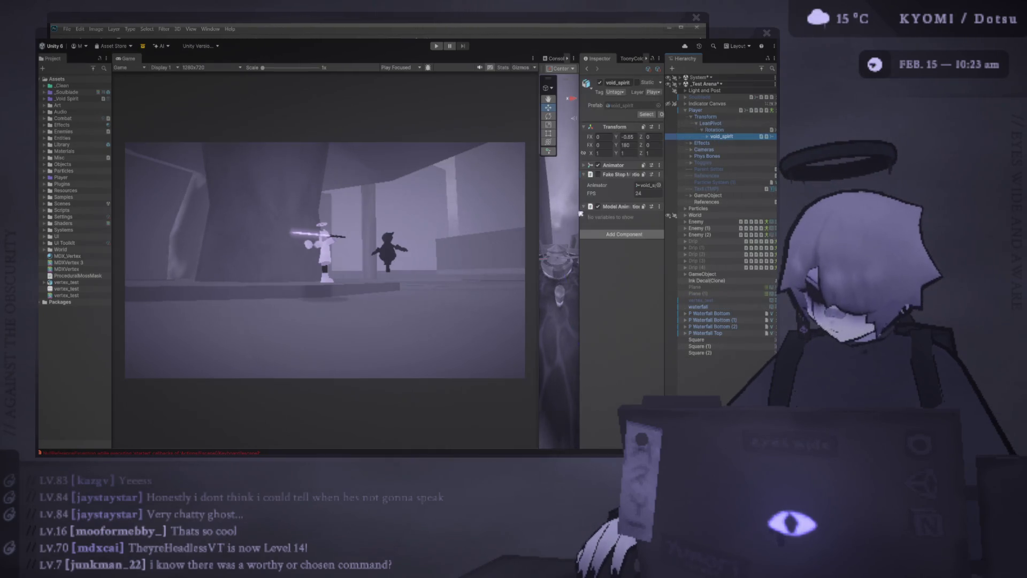
Resize the Inspector and Game view, then switch back to Photoshop
left_click_drag(579, 207, 485, 172)
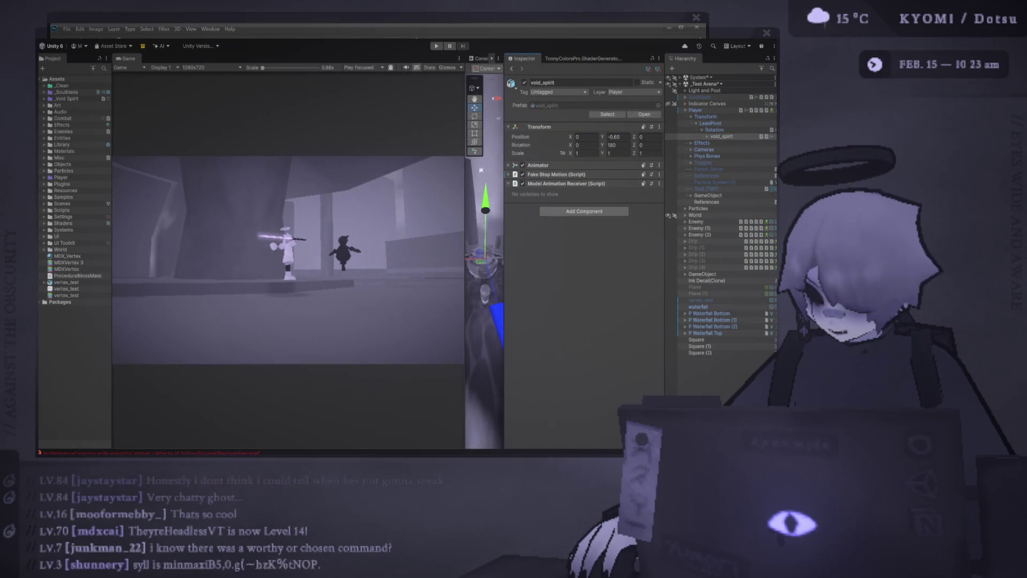
left_click_drag(505, 207, 639, 211)
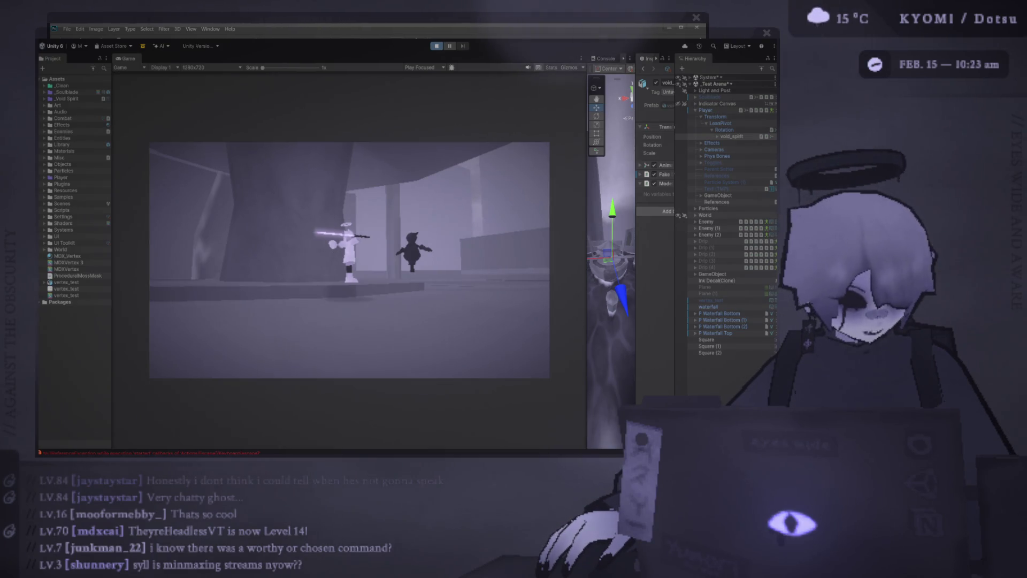
key("alt+Tab")
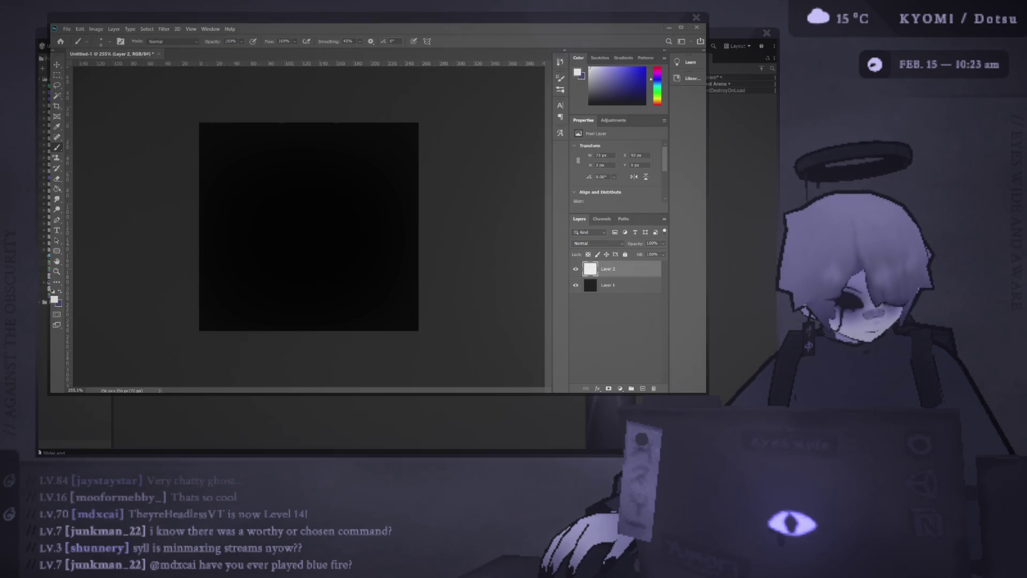
Bring the Unity editor with the arena running in play mode back to the front
key("alt+Tab")
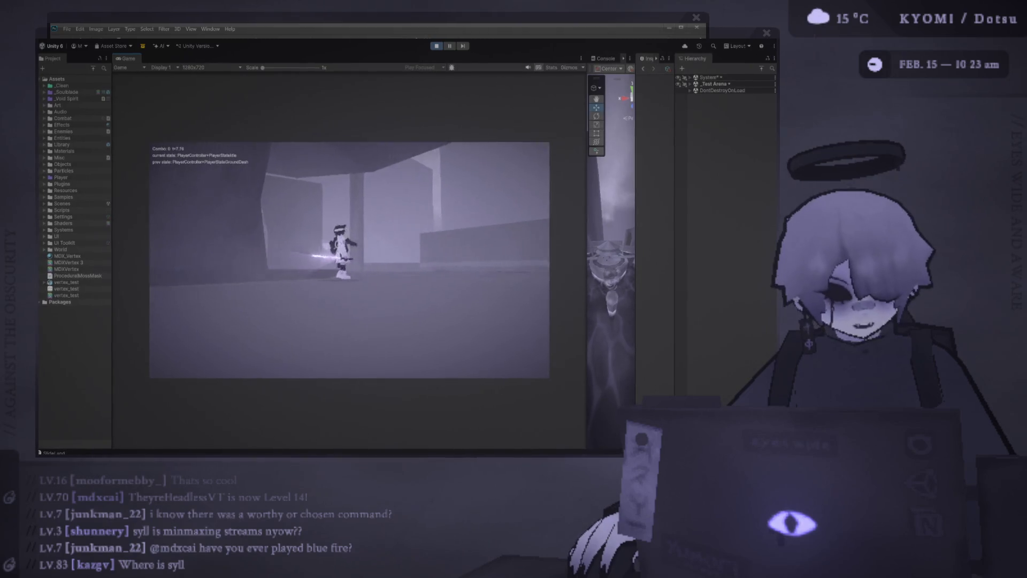
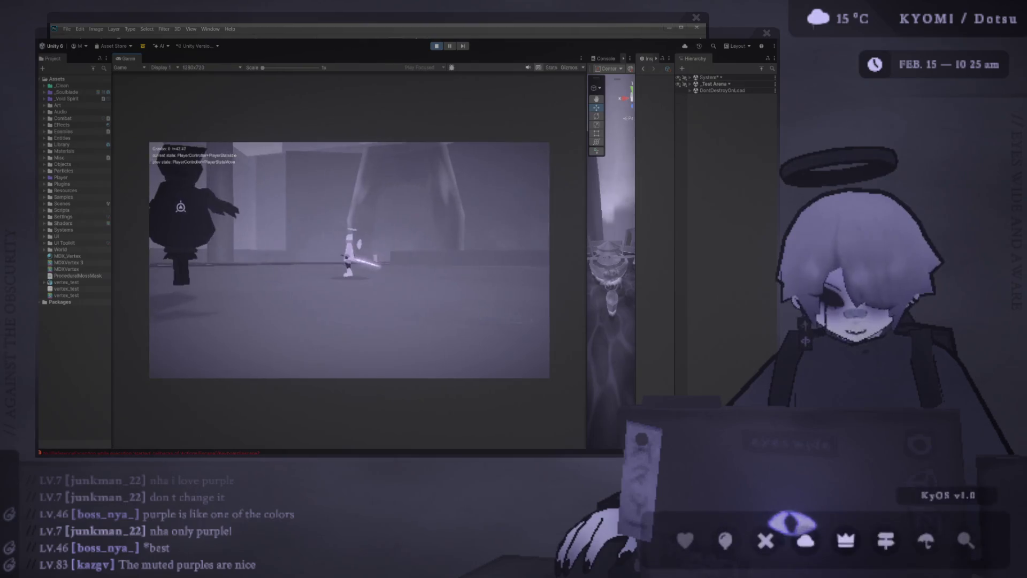
Bring the Photoshop dark square canvas in front of the Unity editor
key("alt+Tab")
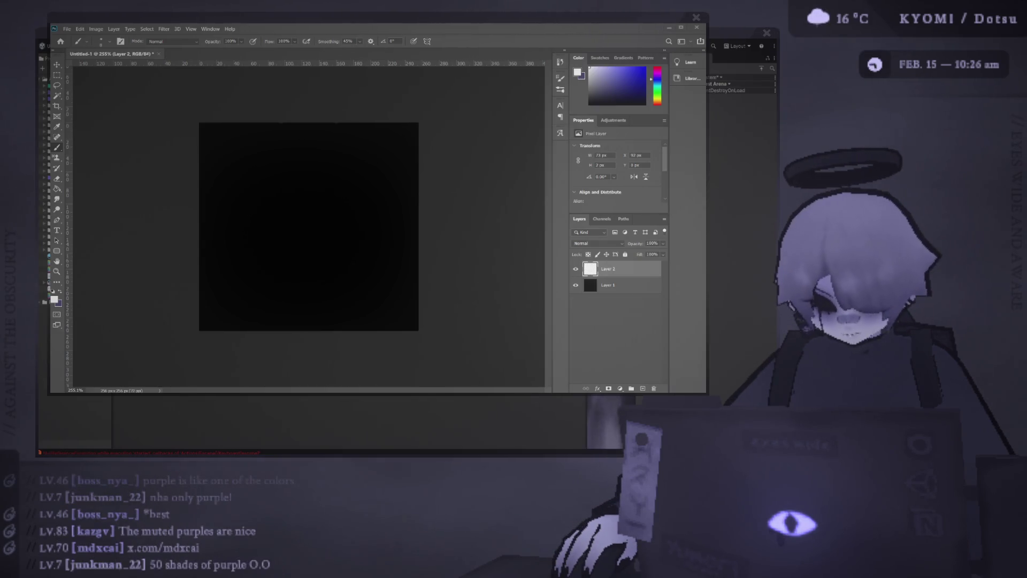
key("alt+Tab")
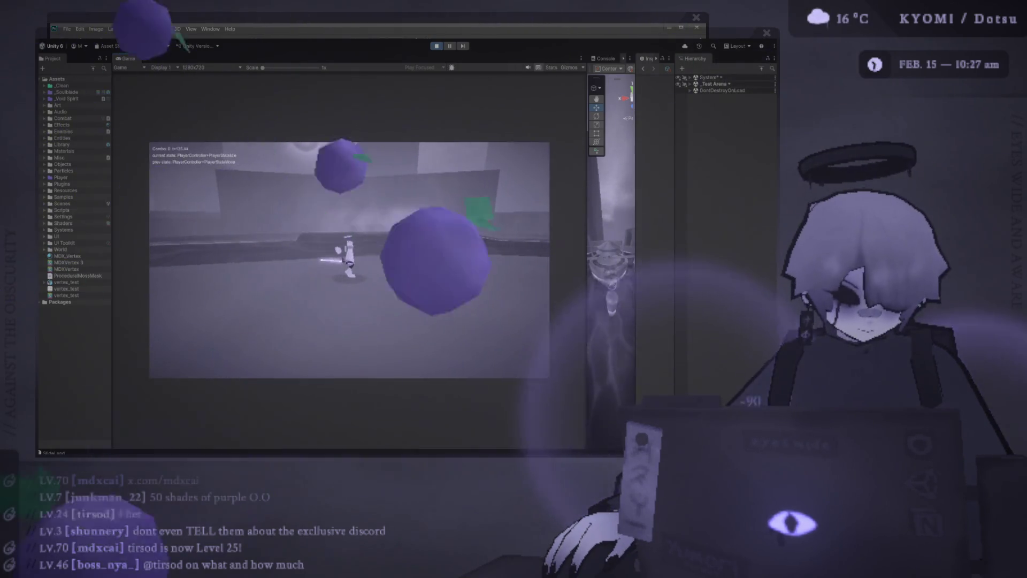
key("alt+Tab")
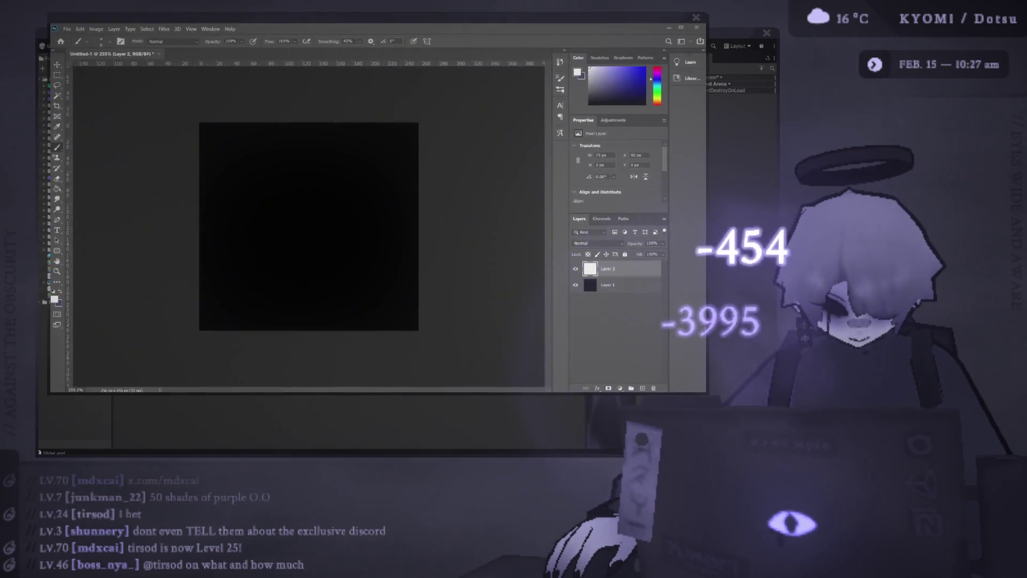
Return to the Unity editor with the game session playing
key("alt+Tab")
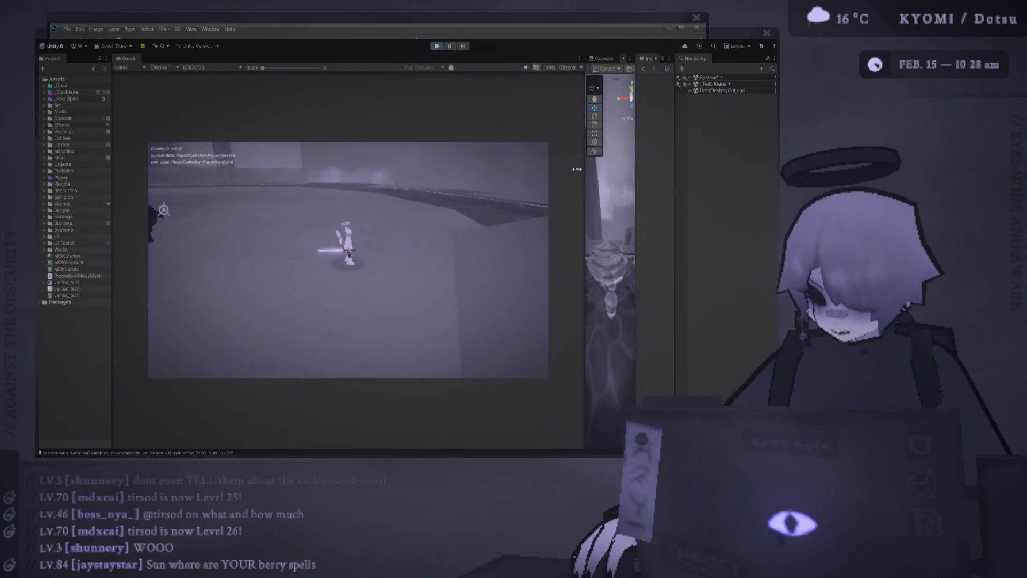
Stop play mode and orbit the scene camera around the arena's archway and pillars
key("ctrl+p")
mouse_move(482, 241)
left_mouse_down()
mouse_move(317, 223)
mouse_move(306, 254)
mouse_move(420, 235)
mouse_move(256, 237)
mouse_move(273, 242)
mouse_move(266, 264)
mouse_move(234, 247)
left_mouse_up()
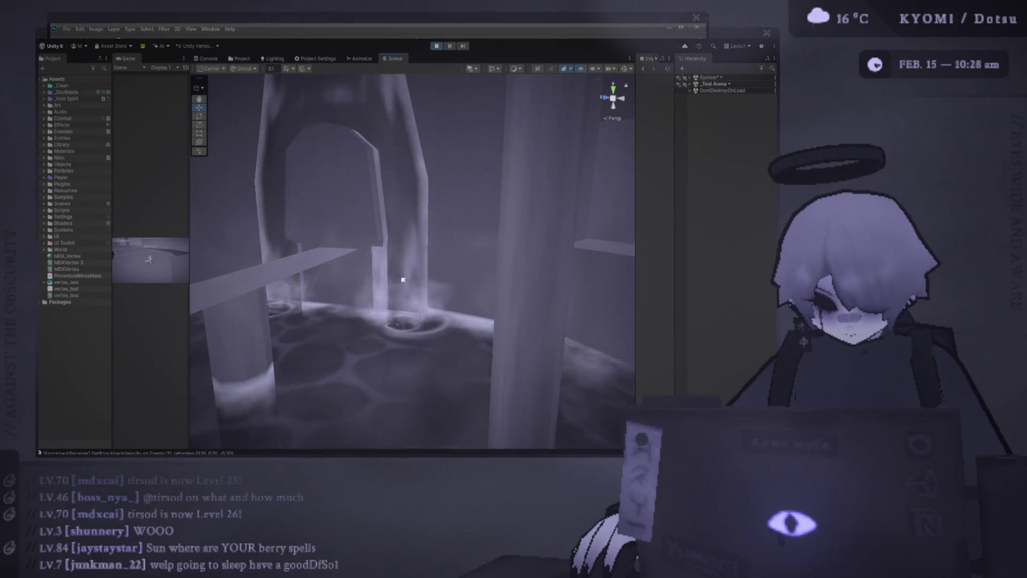
Orbit the arena view, briefly check the Photoshop canvas, and return to the Unity scene
left_click_drag(280, 239, 417, 275)
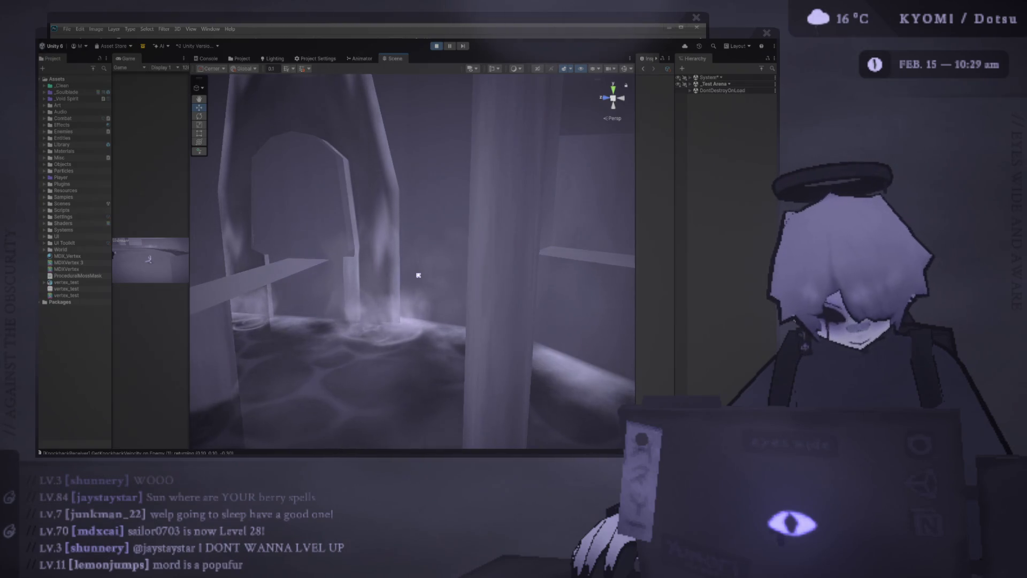
key("alt+Tab")
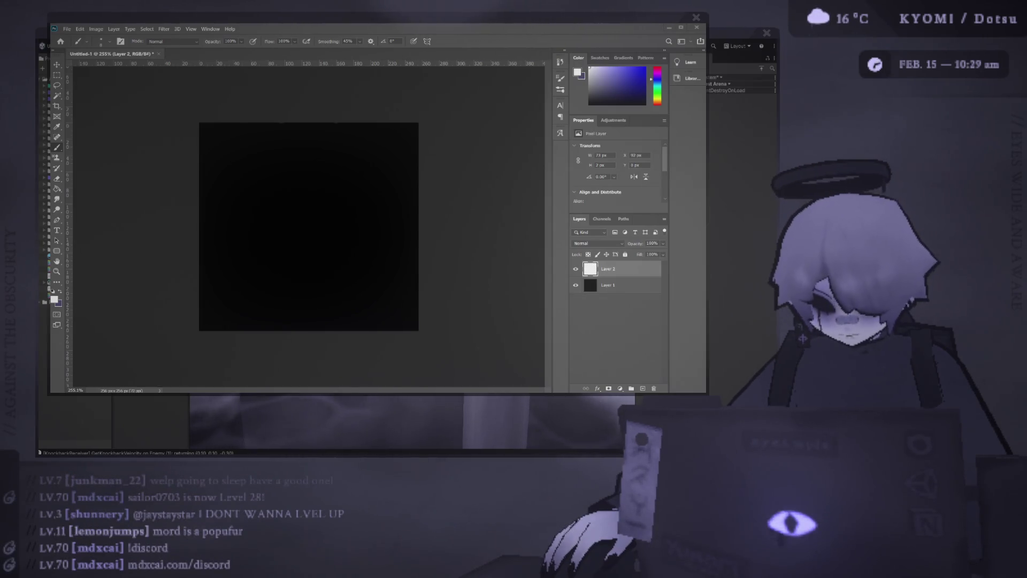
key("alt+Tab")
mouse_move(362, 161)
left_mouse_down()
mouse_move(414, 140)
mouse_move(350, 164)
left_mouse_up()
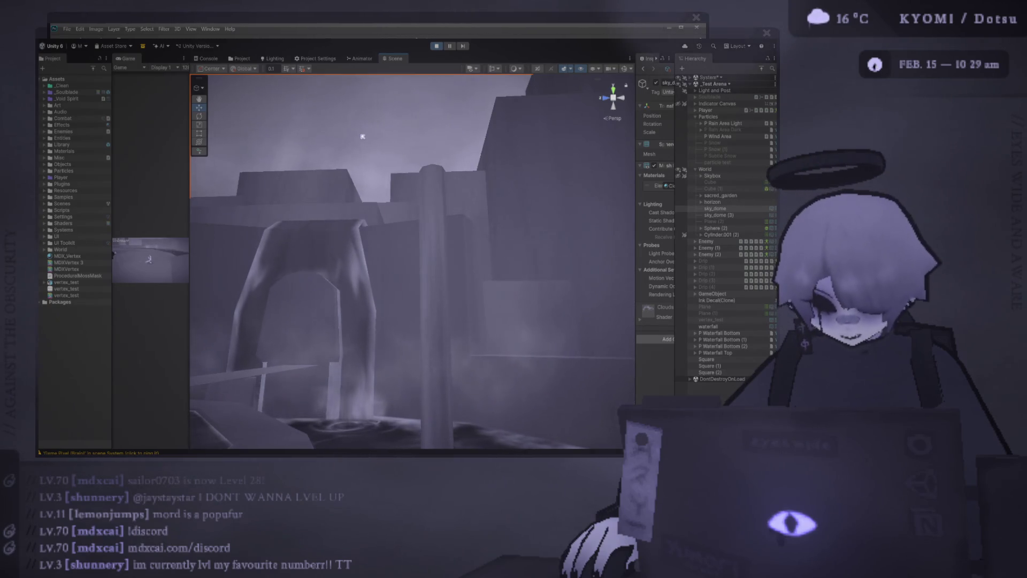
key("alt+Tab")
key("alt+Tab")
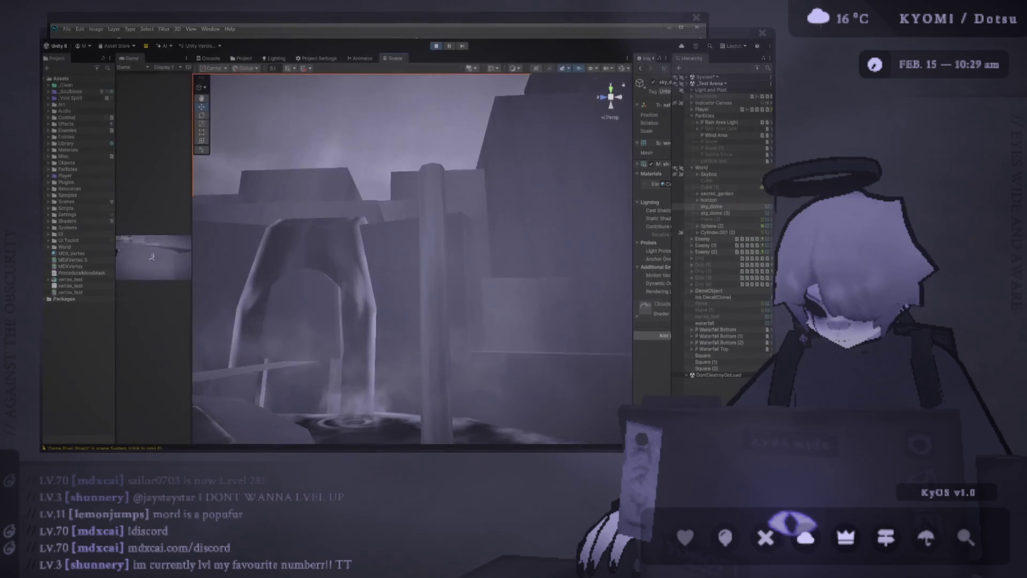
key("alt+Tab")
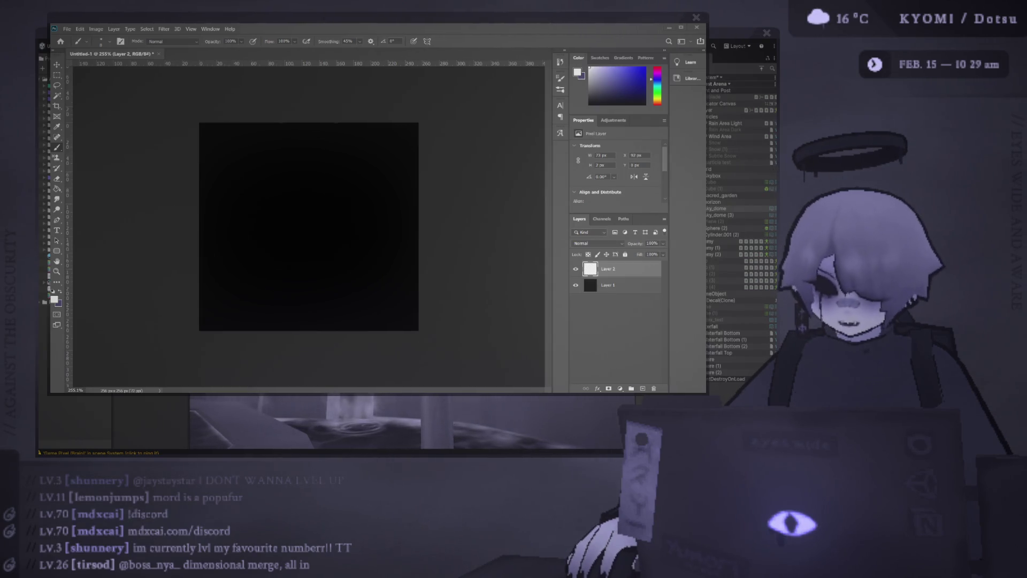
key("alt+Tab")
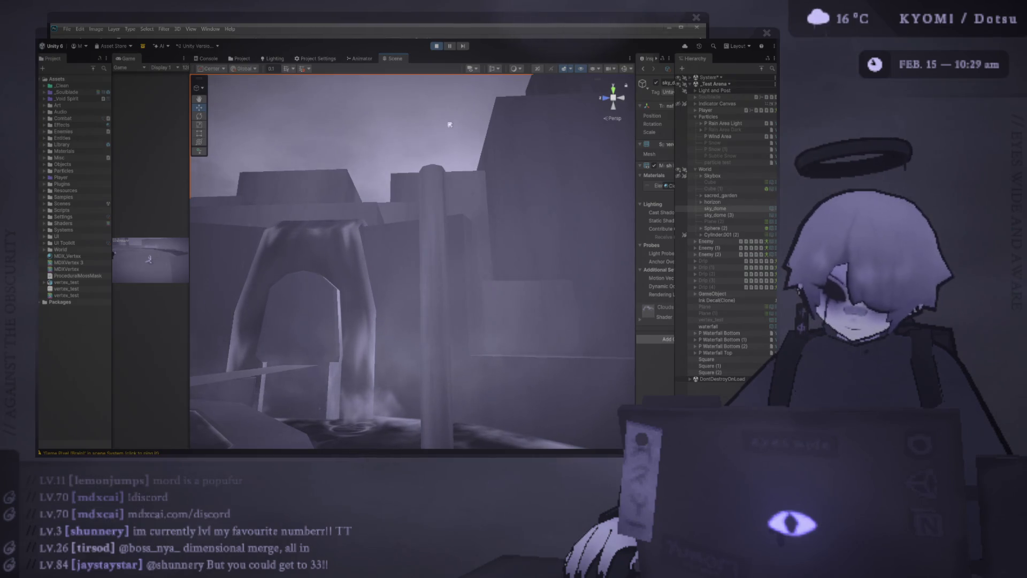
Switch windows between the Photoshop canvas and the Unity arena scene
key("alt+Tab")
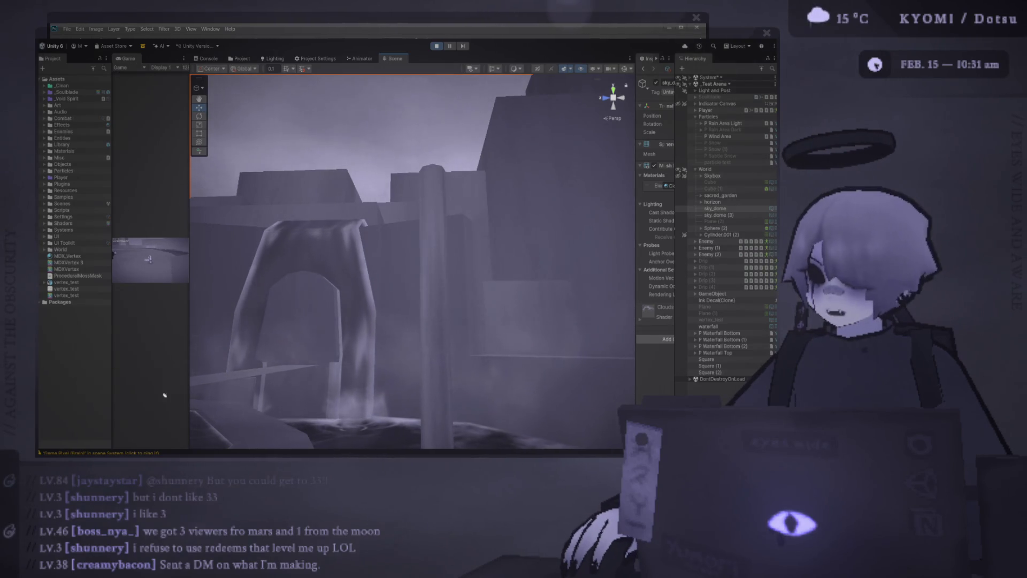
Bring the two-layer dark square Photoshop document in front of Unity
key("alt+Tab")
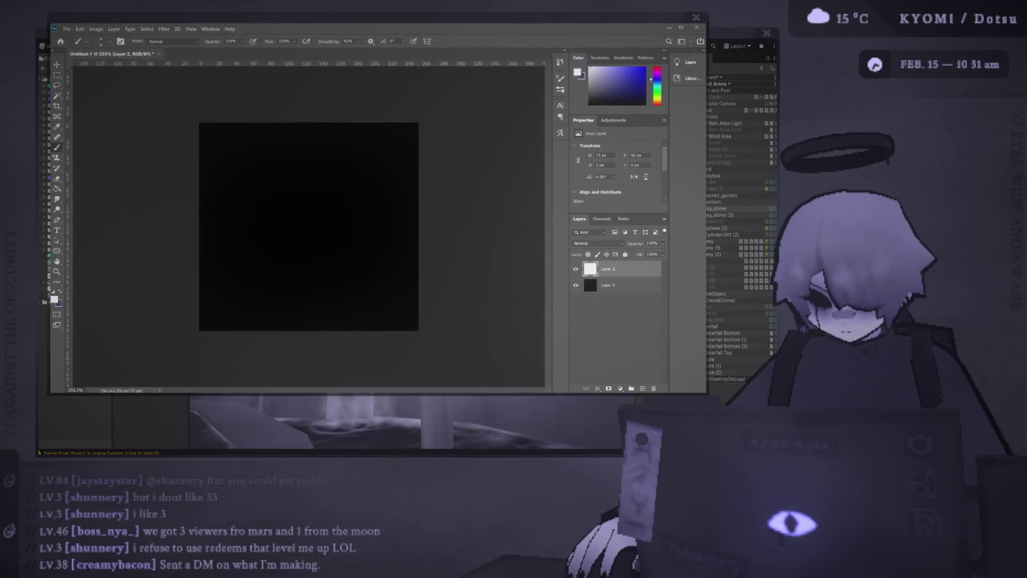
Back in Photoshop, test a brush stroke and confirm the vertical symmetry axis placement
key("alt+Tab")
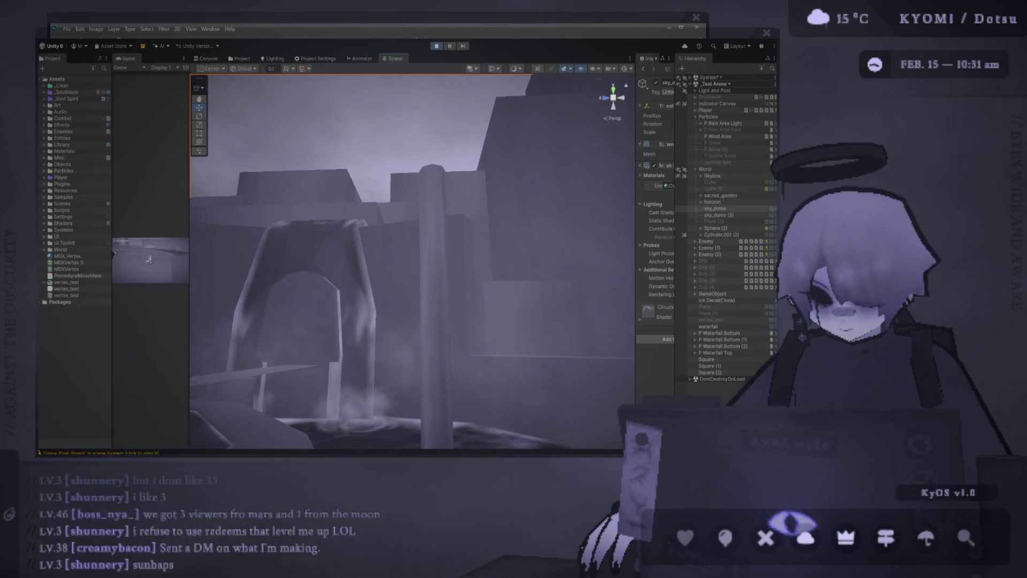
key("alt+Tab")
left_click_drag(299, 278, 318, 201)
key("ctrl+z")
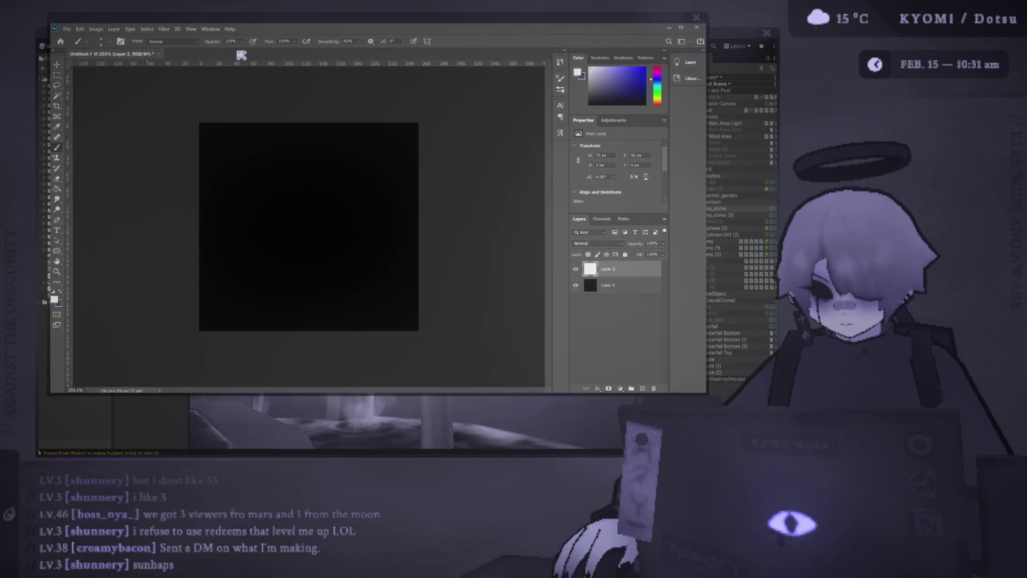
key("ctrl+t")
key("Return")
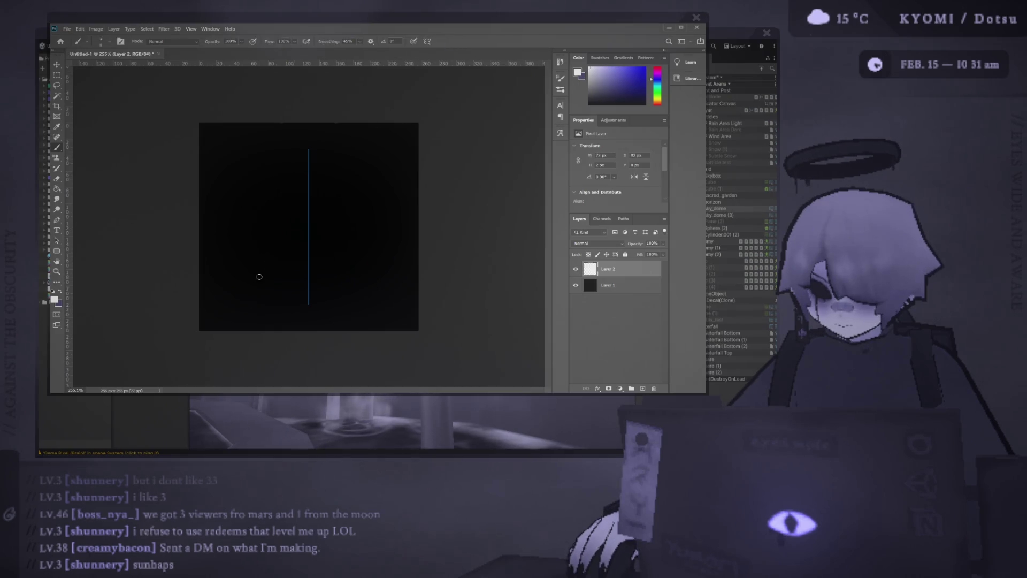
Paint a mirrored white heart outline, undoing trial V and heart-like strokes first
left_click_drag(319, 312, 391, 208)
key("ctrl+z")
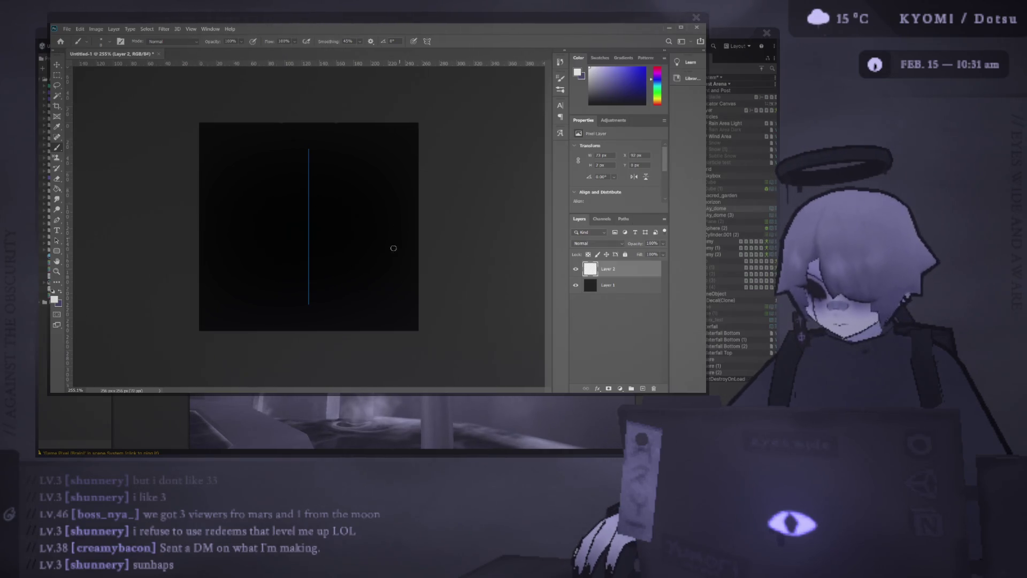
left_click_drag(312, 295, 249, 191)
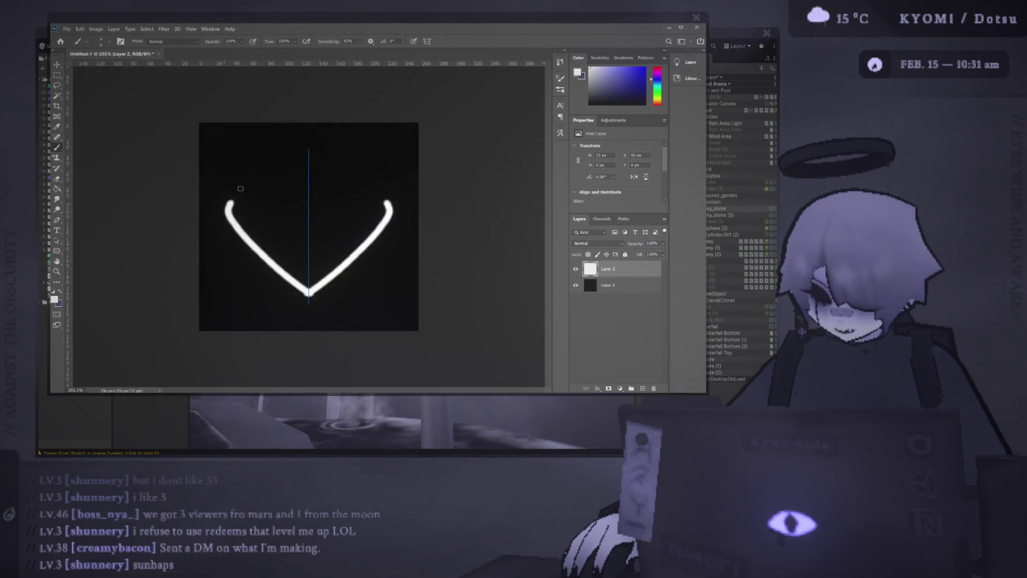
key("ctrl+z")
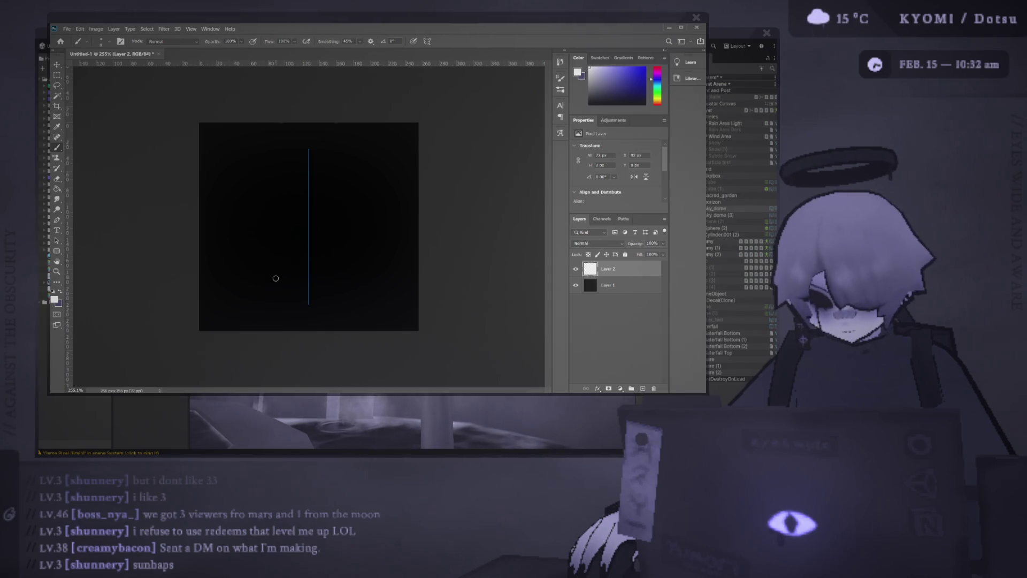
mouse_move(309, 290)
left_mouse_down()
mouse_move(259, 185)
mouse_move(309, 214)
left_mouse_up()
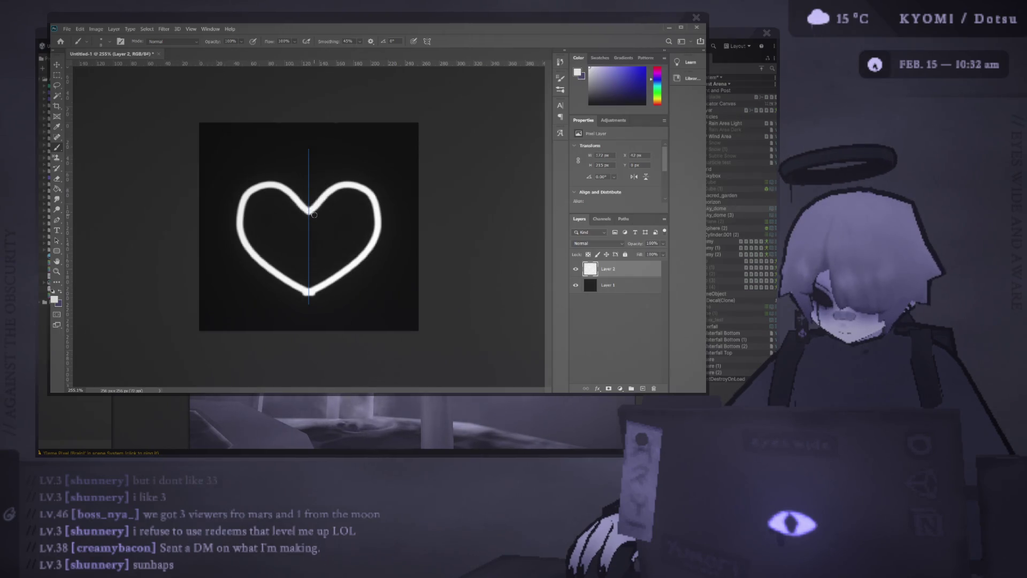
scroll(339, 286, "down", 2)
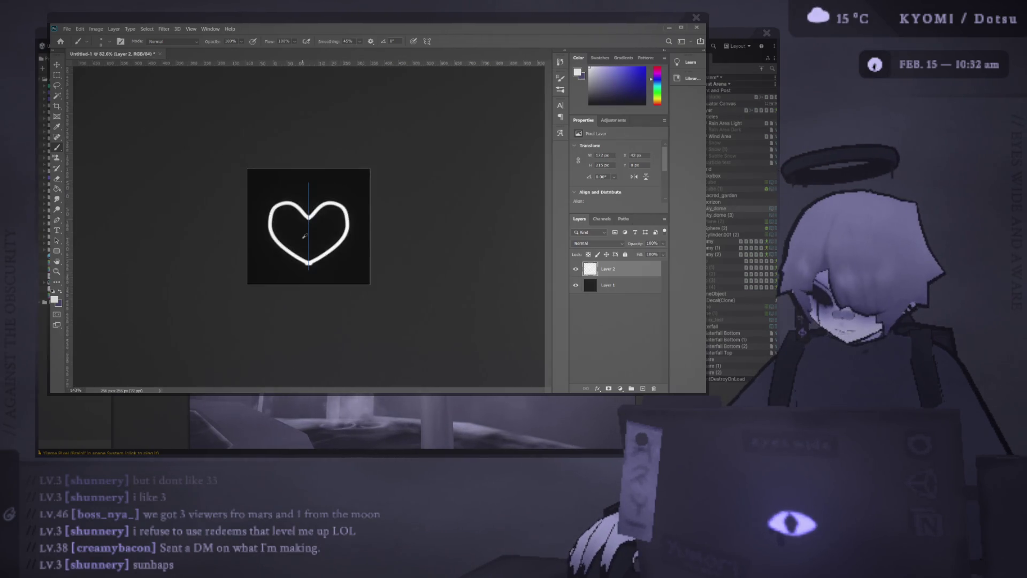
scroll(321, 273, "up", 1)
Try several mirrored V- and U-shaped heart strokes, undoing each unsatisfactory one
key("ctrl+z")
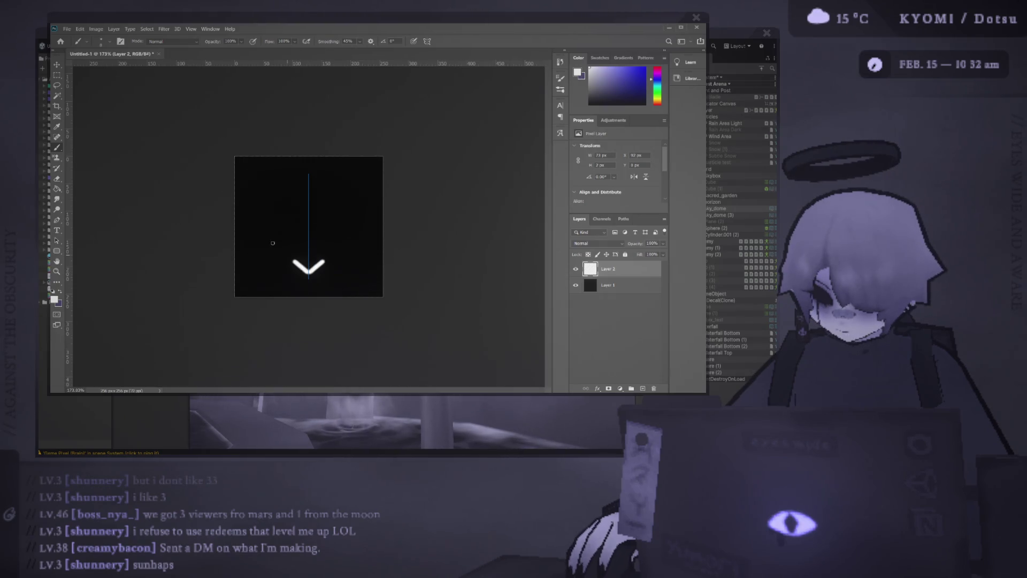
left_click_drag(308, 268, 247, 202)
key("ctrl+z")
left_click_drag(309, 272, 265, 193)
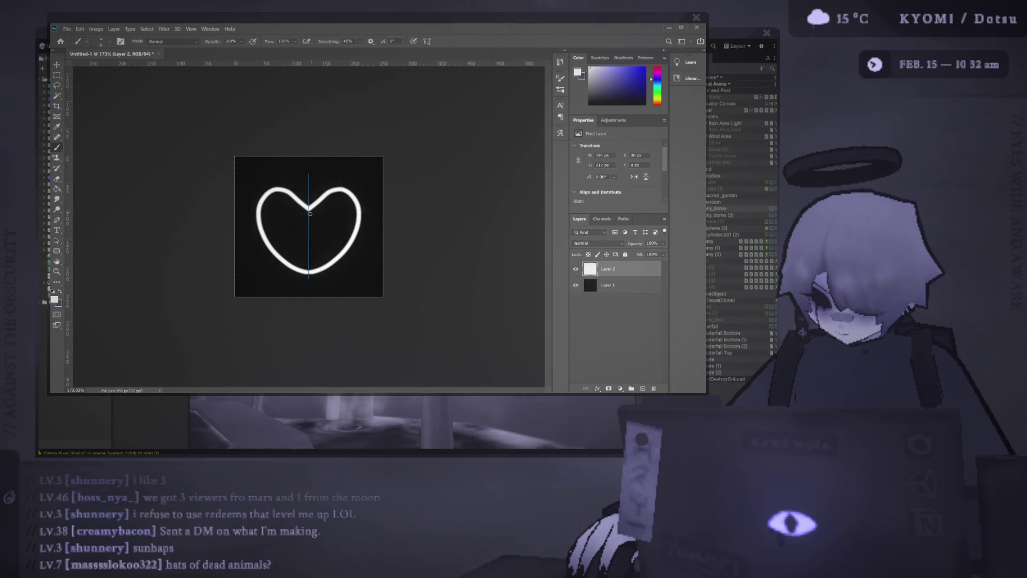
key("ctrl+z")
left_click_drag(274, 255, 256, 216)
key("ctrl+z")
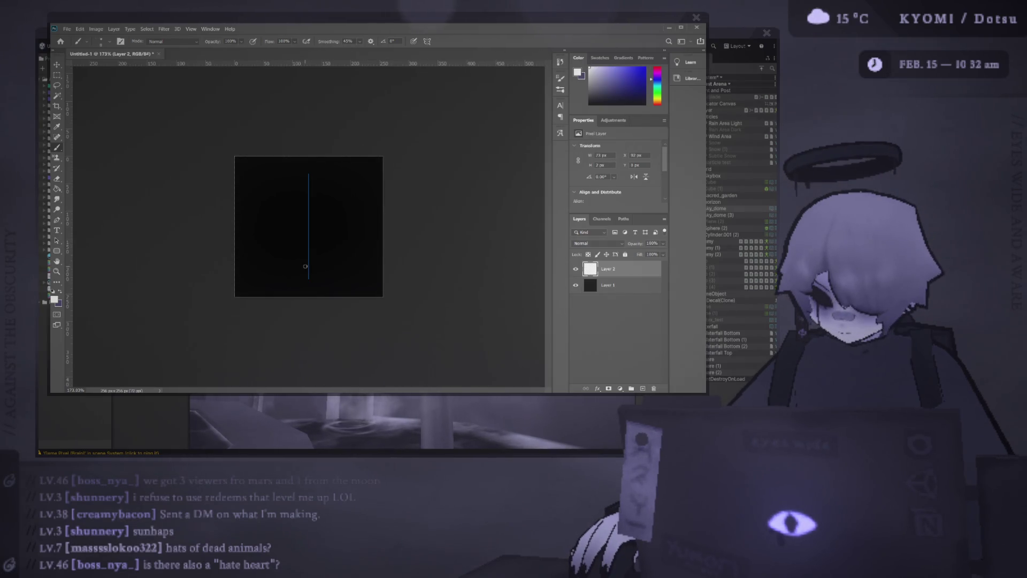
left_click_drag(298, 266, 270, 245)
key("ctrl+z")
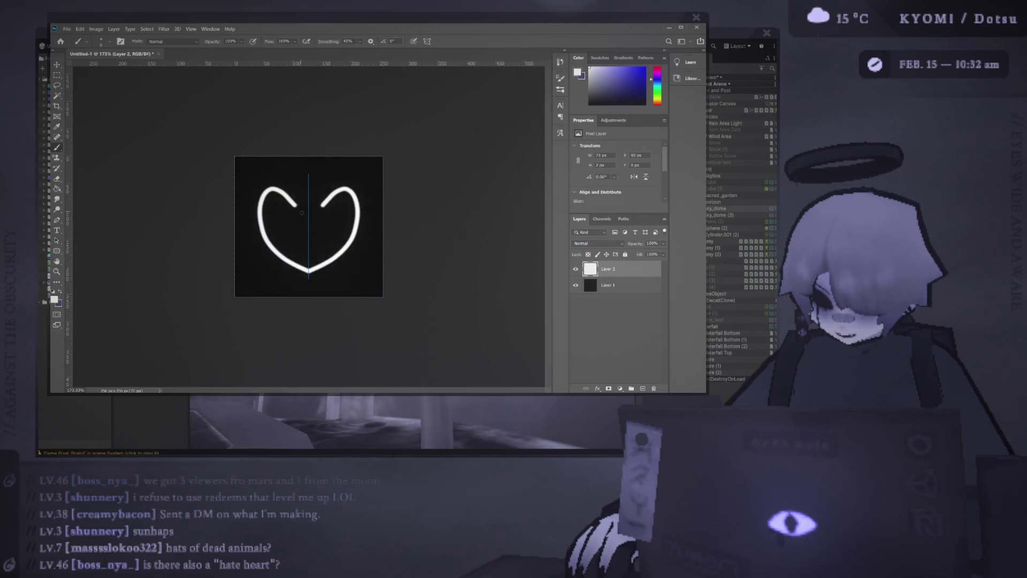
key("ctrl+z")
Redraw the heart's bottom point and top dip until a mirrored outline from the bottom tip remains
left_click_drag(279, 244, 258, 208)
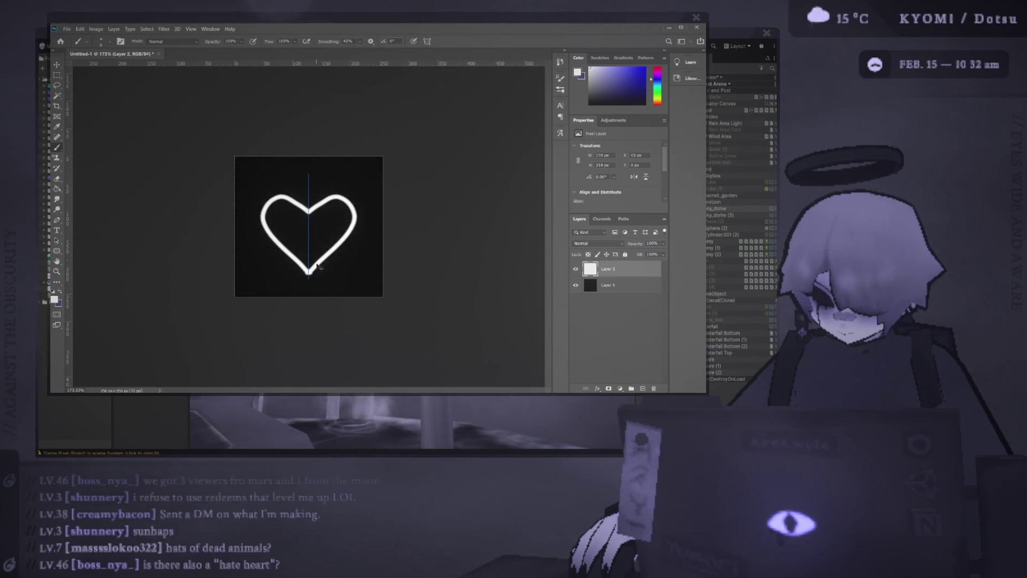
key("ctrl+z")
left_click_drag(289, 263, 274, 237)
key("ctrl+z")
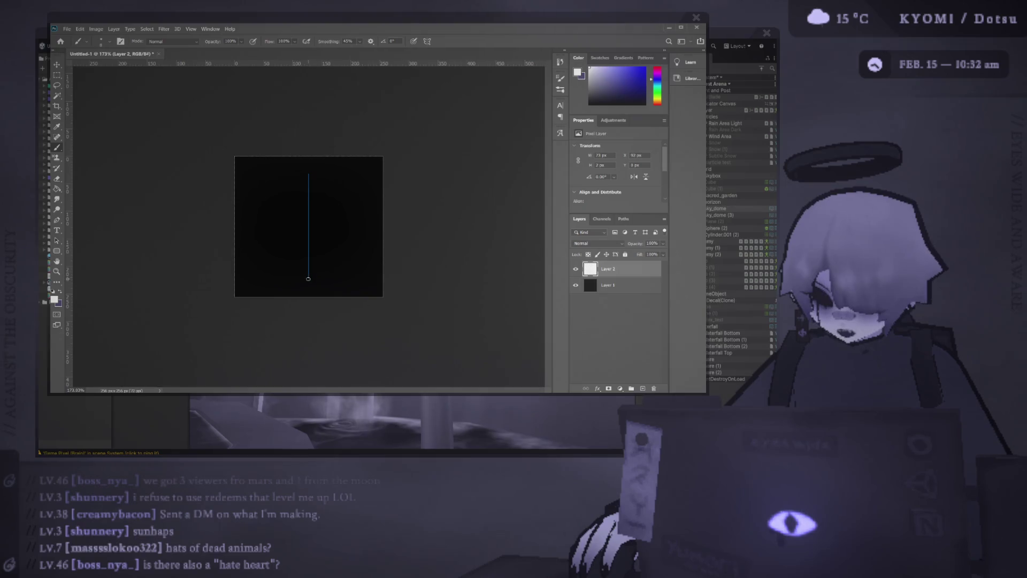
left_click_drag(309, 276, 247, 201)
key("ctrl+z")
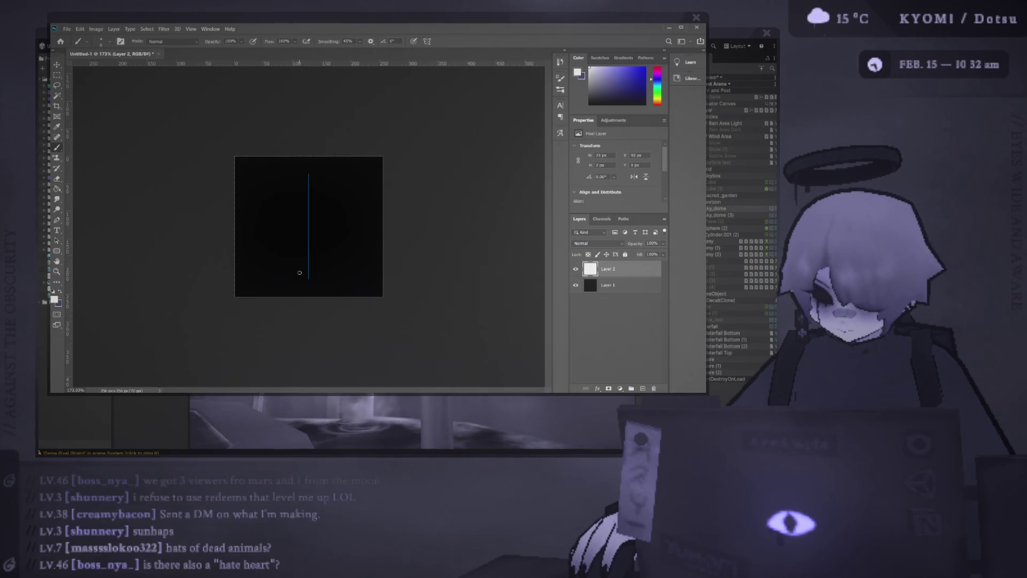
left_click_drag(282, 254, 257, 217)
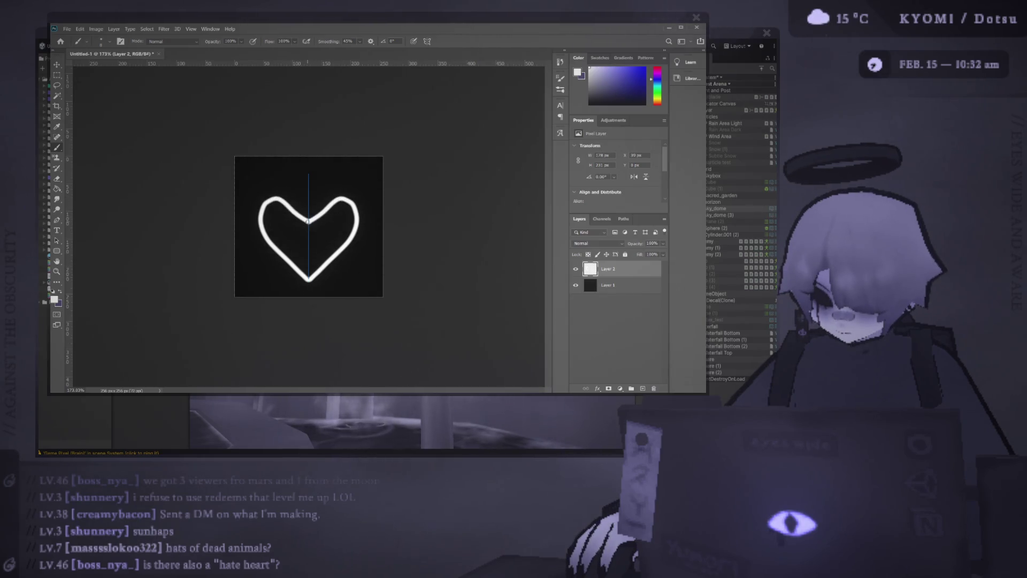
mouse_move(313, 223)
left_mouse_down()
mouse_move(285, 197)
mouse_move(309, 277)
left_mouse_up()
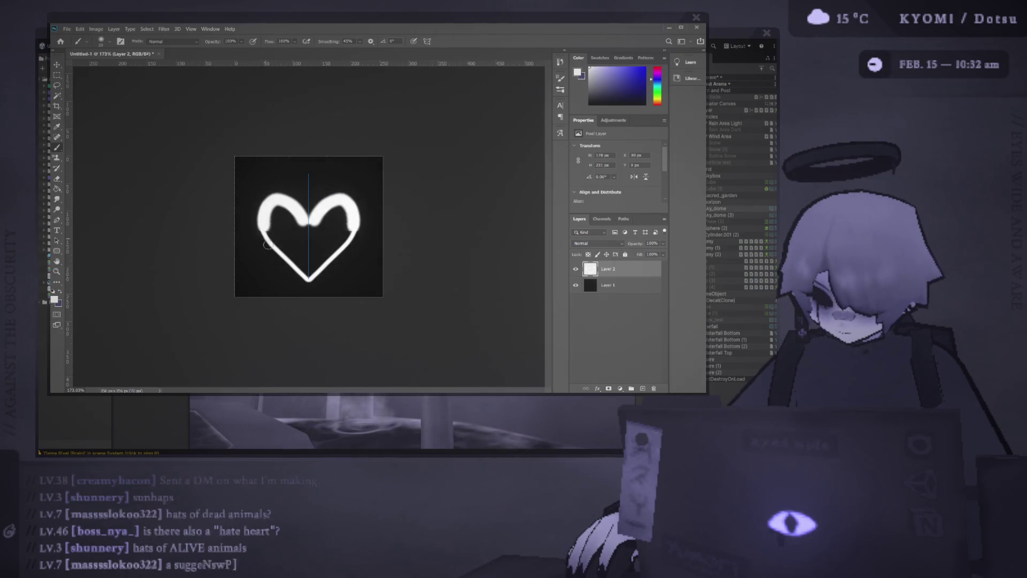
key("ctrl+z")
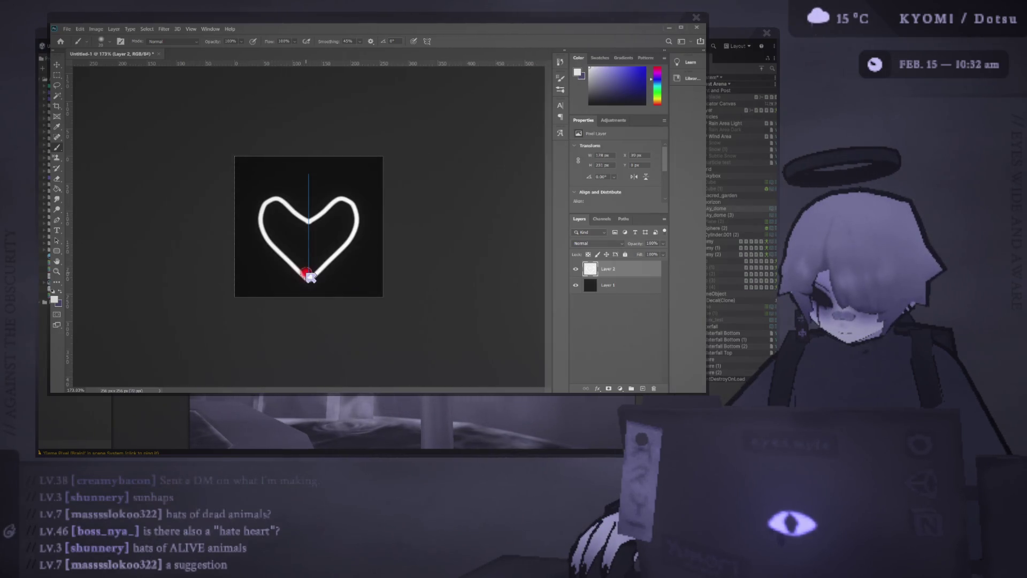
key("ctrl+z")
mouse_move(307, 279)
left_mouse_down()
mouse_move(265, 242)
mouse_move(253, 213)
mouse_move(273, 191)
mouse_move(315, 213)
mouse_move(317, 265)
left_mouse_up()
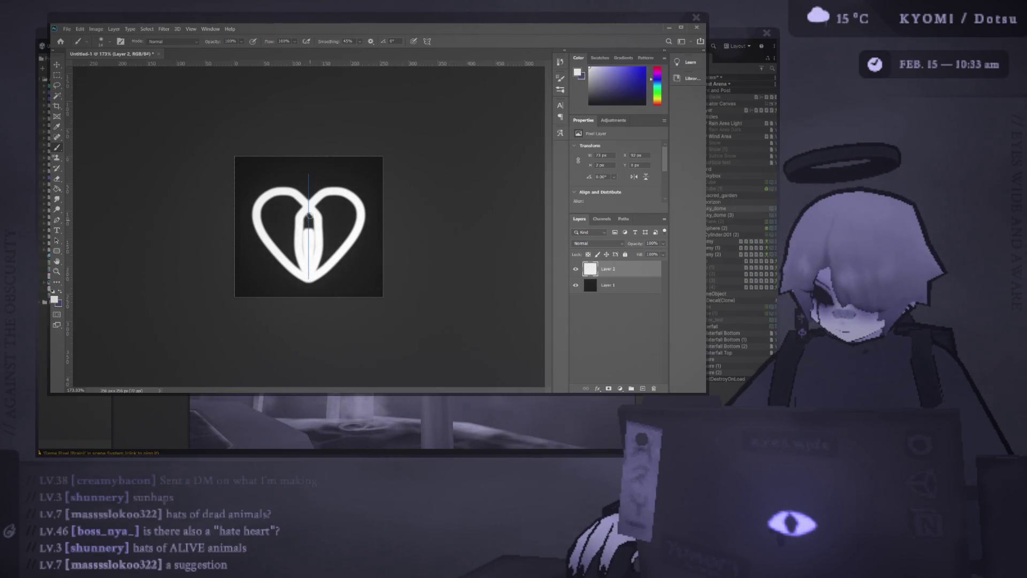
Fill then erase the heart attempt, clearing the canvas, and return to the Brush tool
mouse_move(309, 218)
left_mouse_down()
mouse_move(309, 265)
mouse_move(297, 257)
mouse_move(305, 265)
mouse_move(273, 225)
mouse_move(285, 209)
mouse_move(271, 212)
mouse_move(297, 204)
mouse_move(318, 249)
left_mouse_up()
scroll(331, 265, "down", 3)
scroll(330, 265, "up", 3)
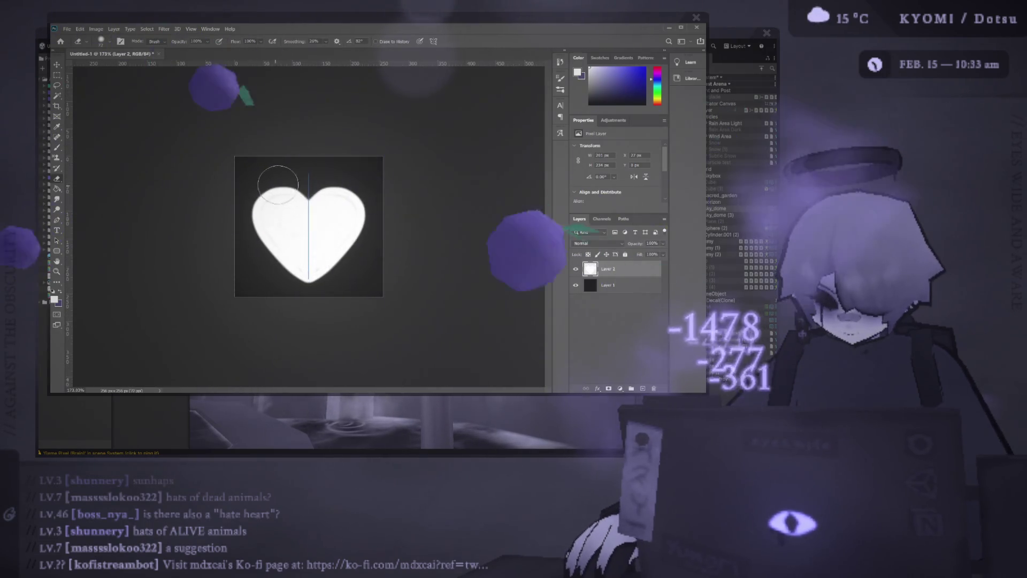
left_click_drag(241, 184, 377, 185)
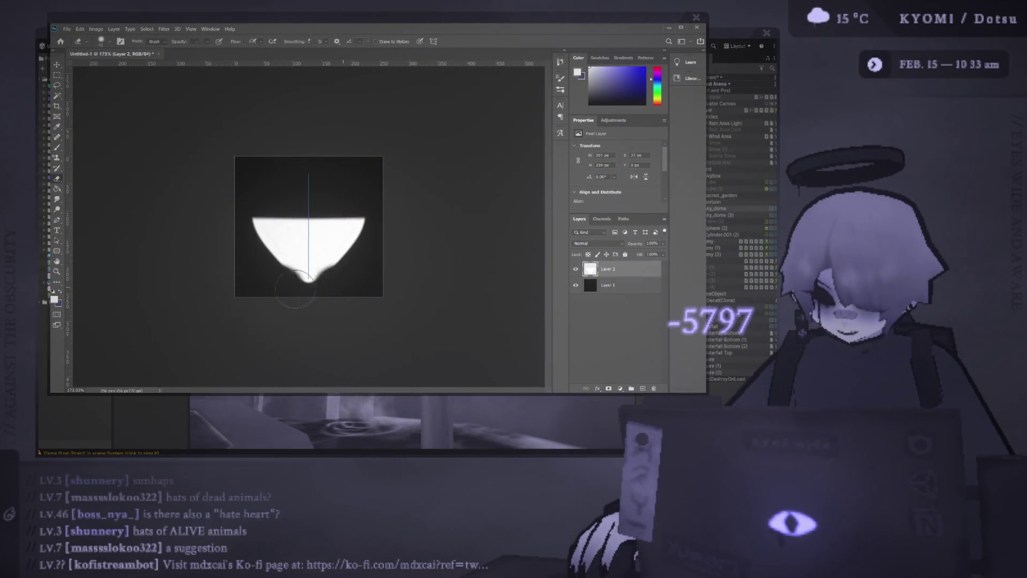
key("alt+Delete")
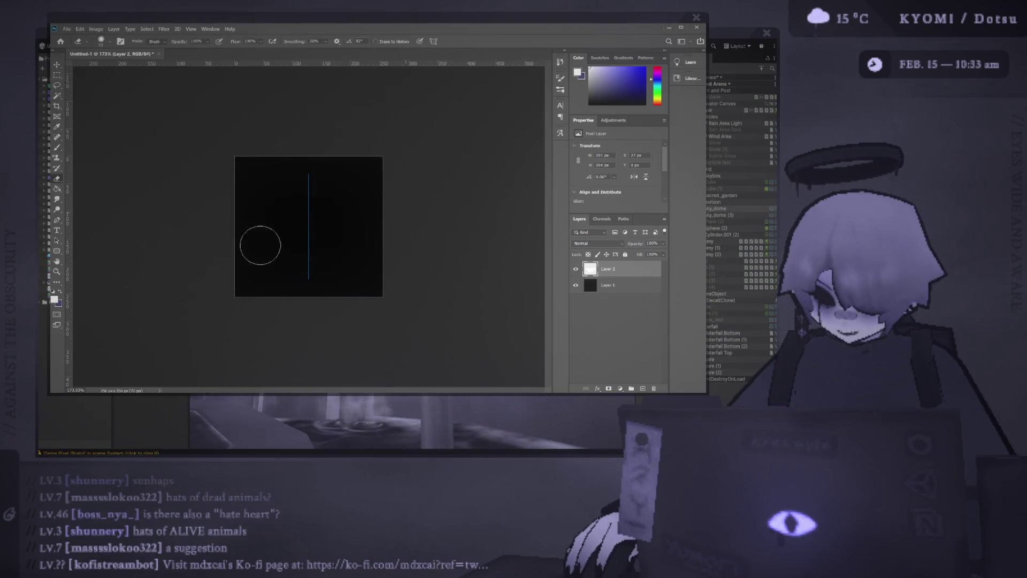
key("b")
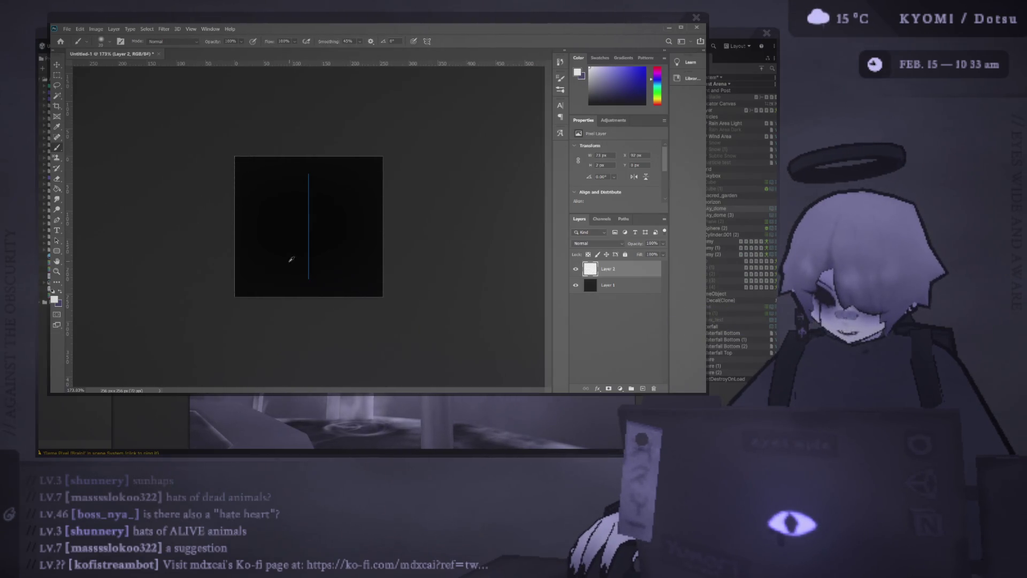
Repeatedly sketch symmetric heart strokes from the bottom point, undoing each rough attempt
key("ctrl+z")
left_click_drag(310, 270, 316, 220)
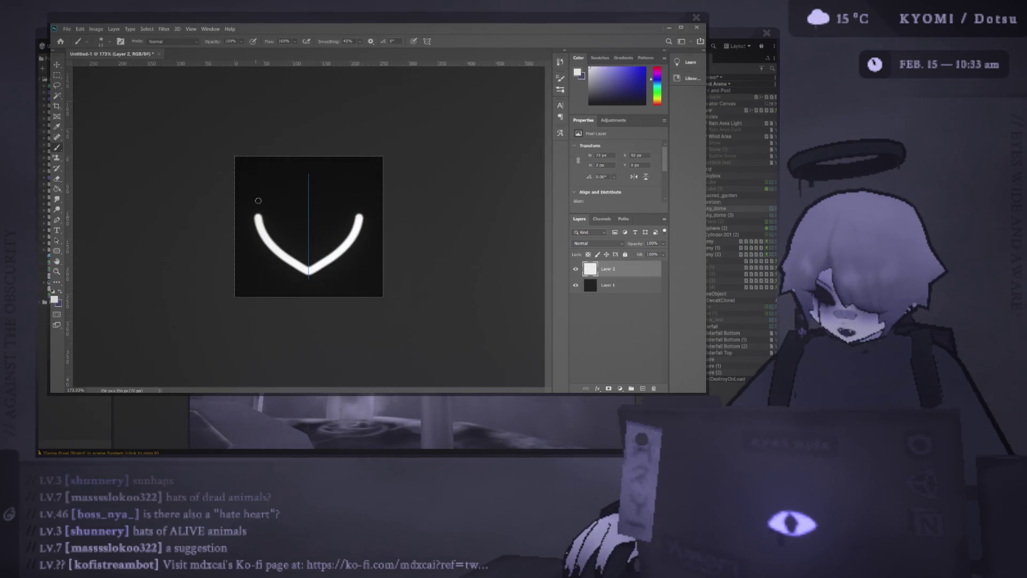
key("ctrl+z")
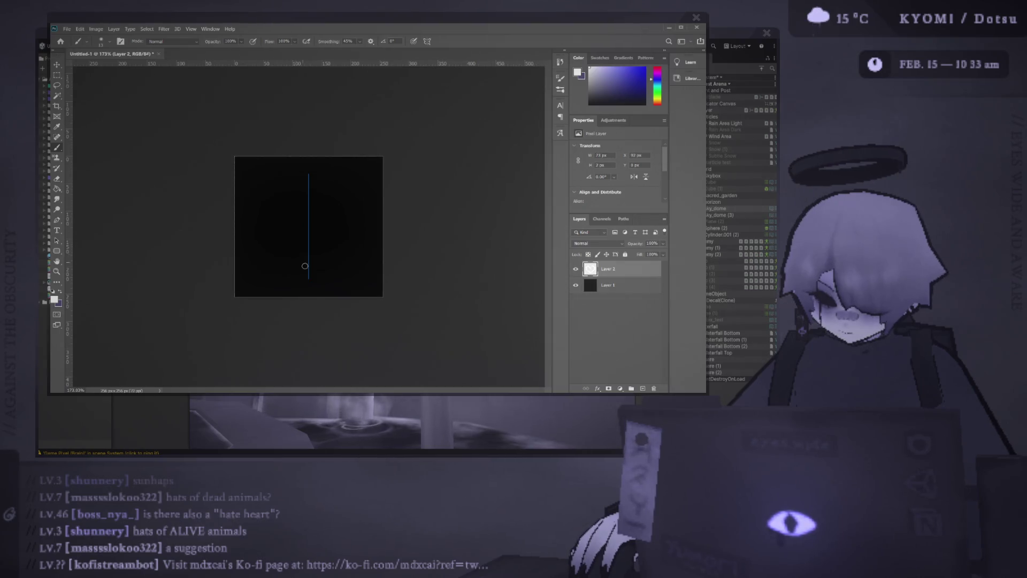
left_click_drag(279, 259, 268, 200)
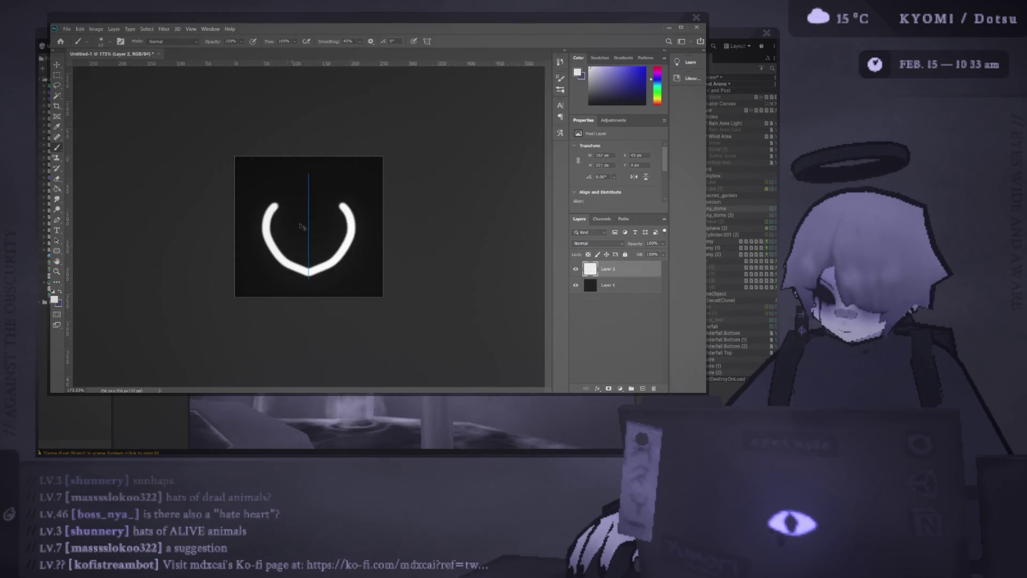
key("ctrl+z")
mouse_move(265, 223)
left_mouse_down()
mouse_move(310, 230)
mouse_move(313, 211)
left_mouse_up()
key("ctrl+z")
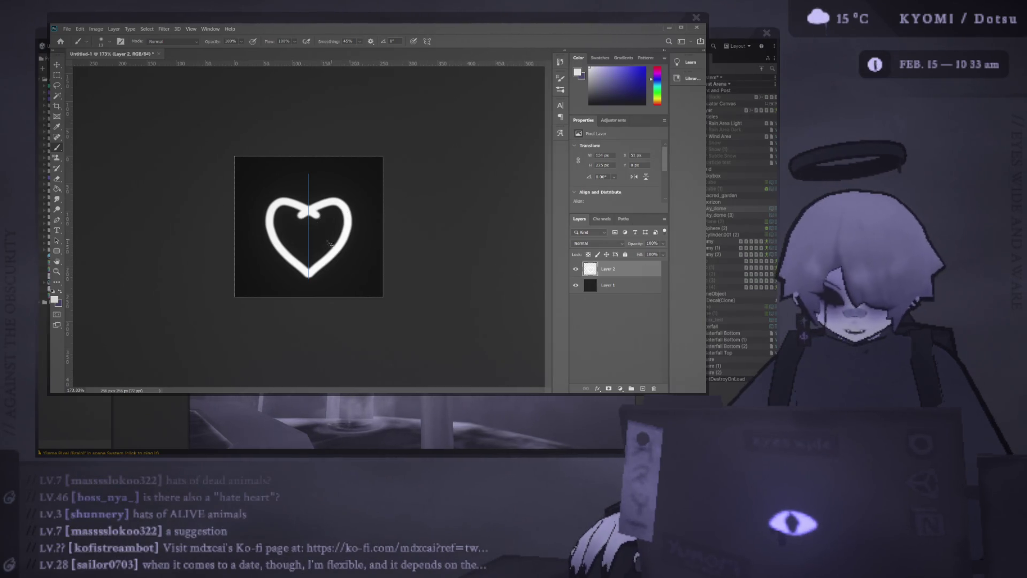
key("ctrl+z")
left_click_drag(309, 273, 312, 205)
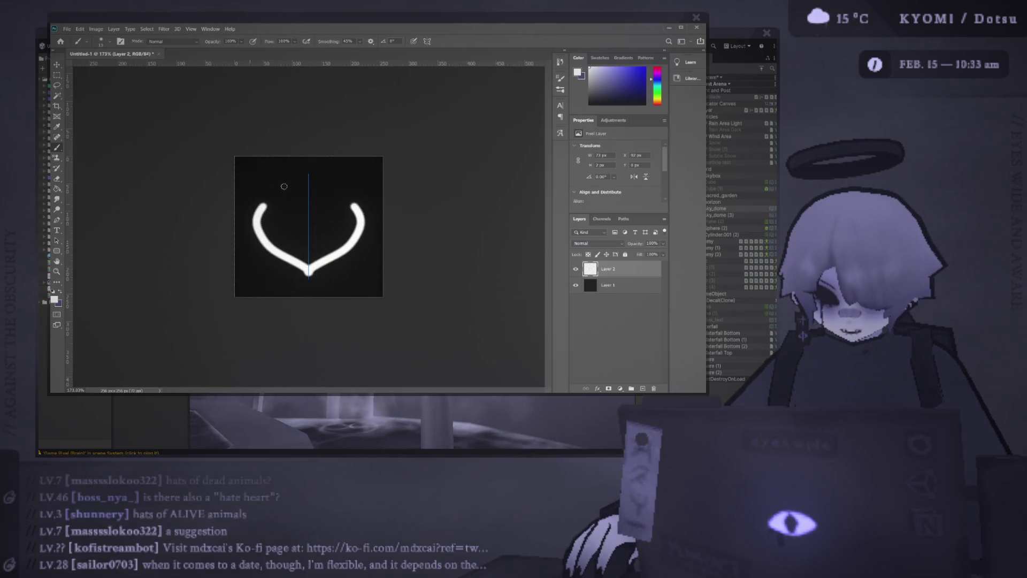
key("ctrl+z")
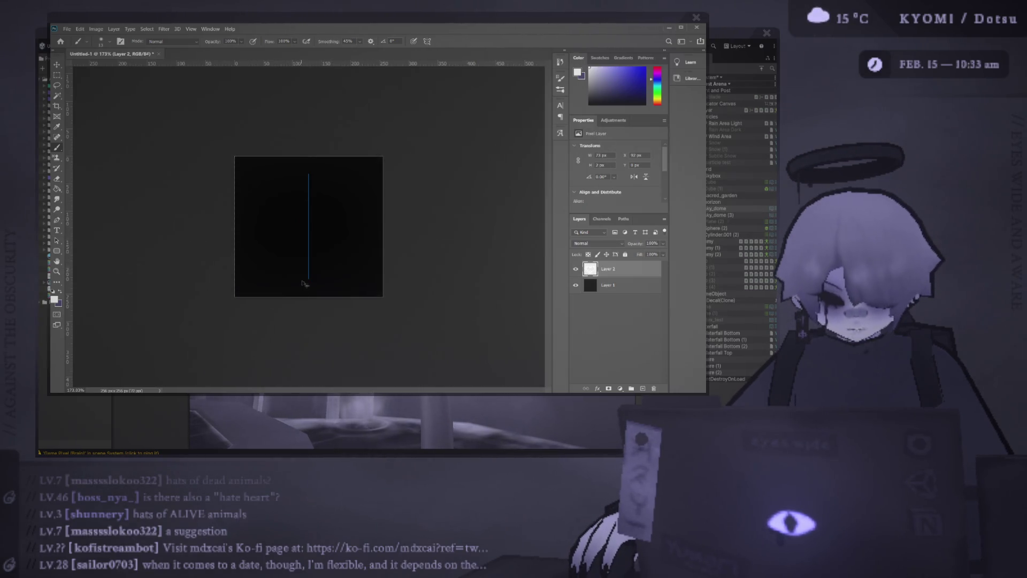
left_click_drag(308, 274, 247, 193)
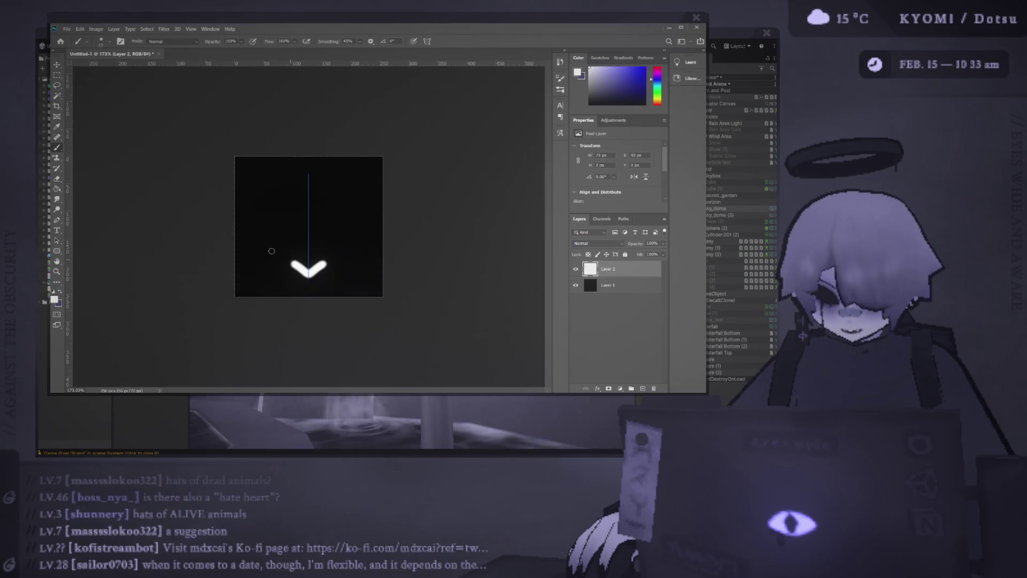
key("ctrl+z")
left_click_drag(308, 276, 310, 211)
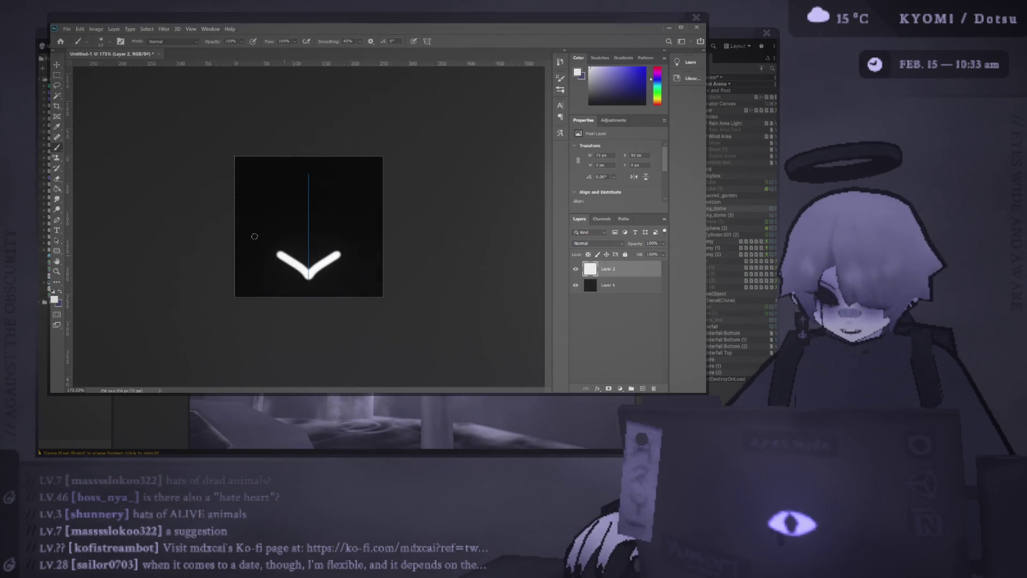
key("ctrl+z")
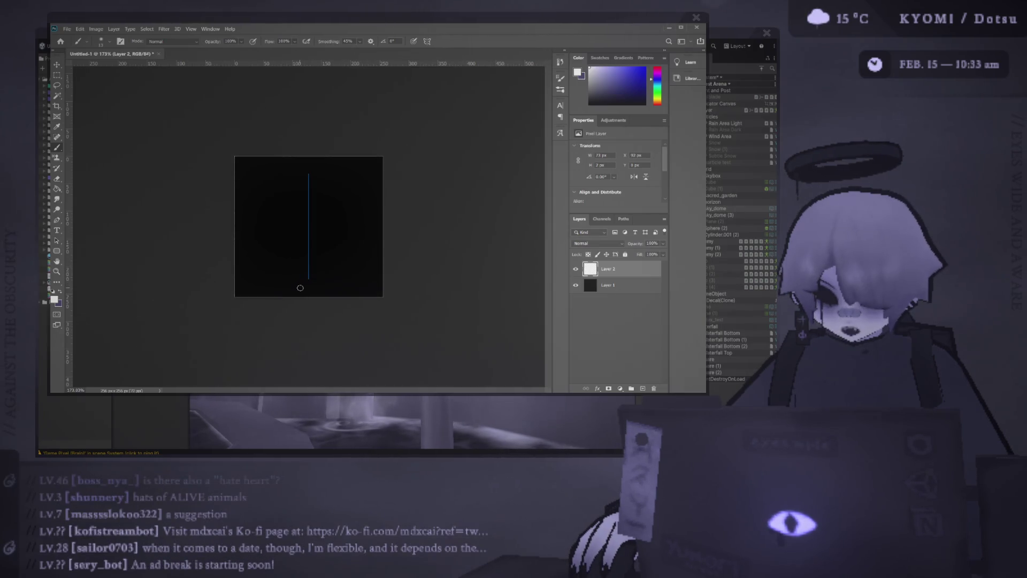
left_click_drag(309, 275, 309, 218)
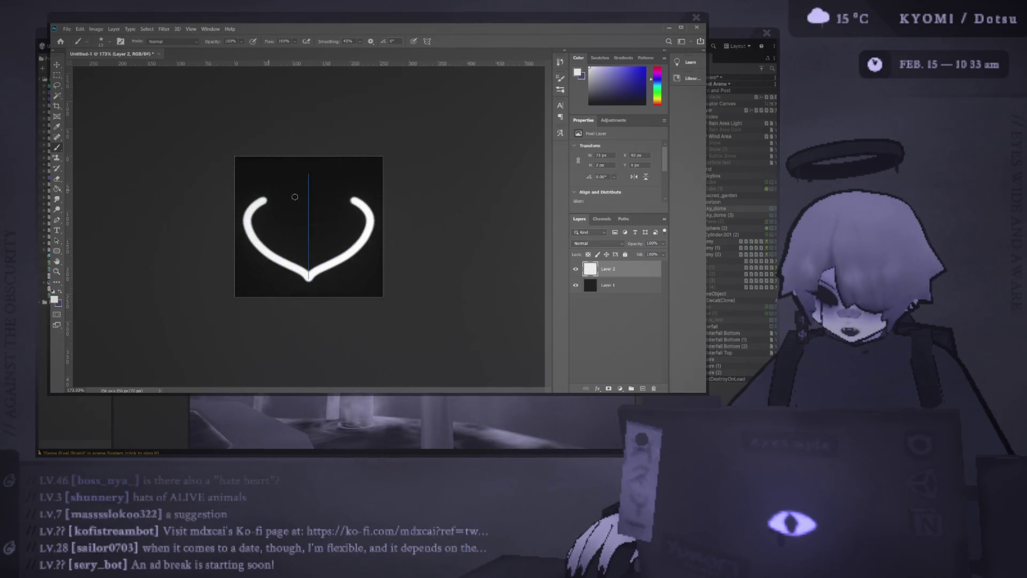
key("ctrl+z")
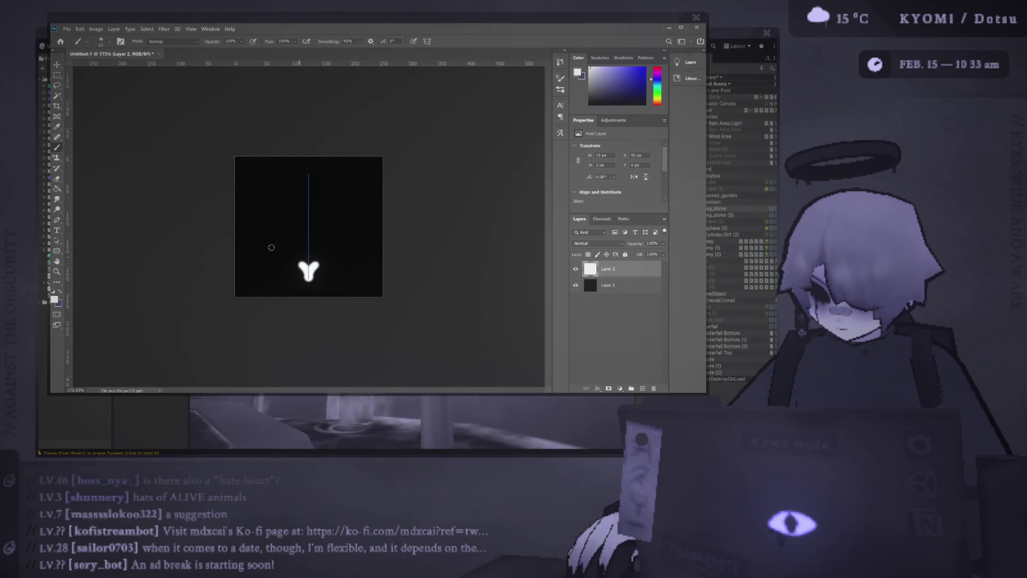
Keep refining until a large clean heart outline is drawn from the top dip to the bottom point
left_click_drag(274, 249, 241, 197)
key("ctrl+z")
mouse_move(309, 276)
left_mouse_down()
mouse_move(273, 247)
mouse_move(309, 204)
left_mouse_up()
key("ctrl+z")
mouse_move(308, 281)
left_mouse_down()
mouse_move(258, 244)
mouse_move(309, 208)
left_mouse_up()
key("ctrl+z")
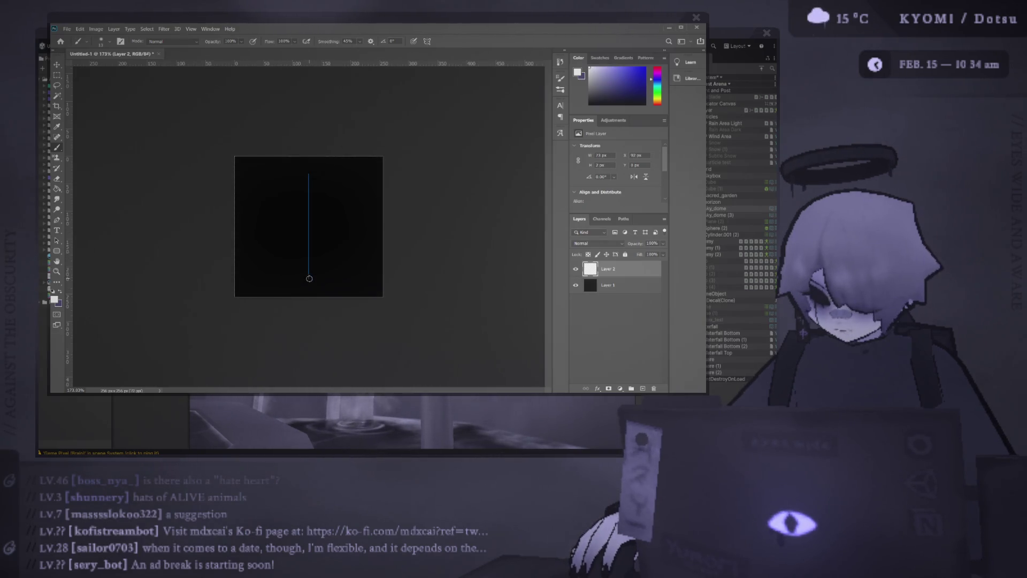
left_click_drag(309, 278, 308, 207)
key("ctrl+z")
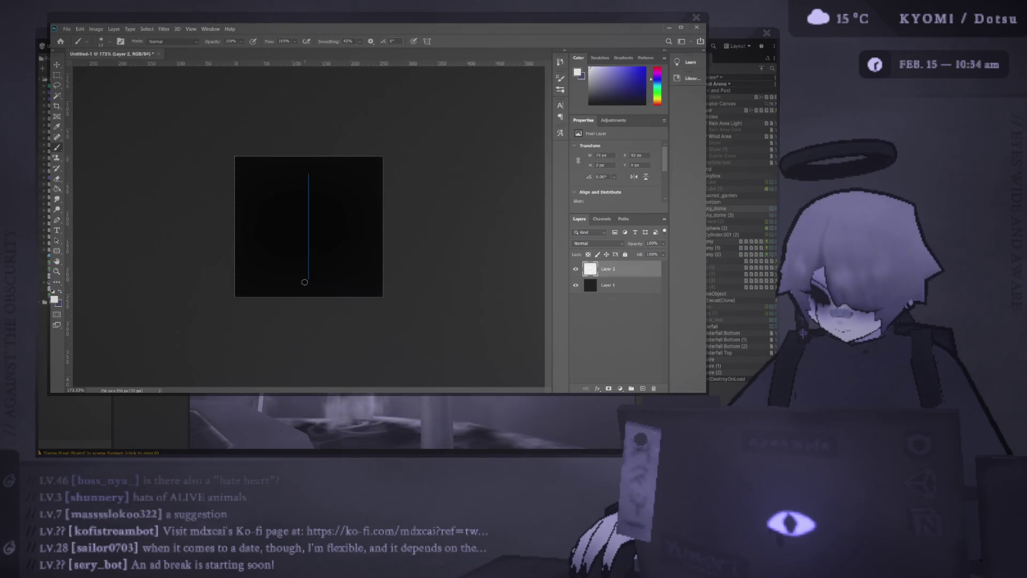
left_click_drag(309, 278, 333, 231)
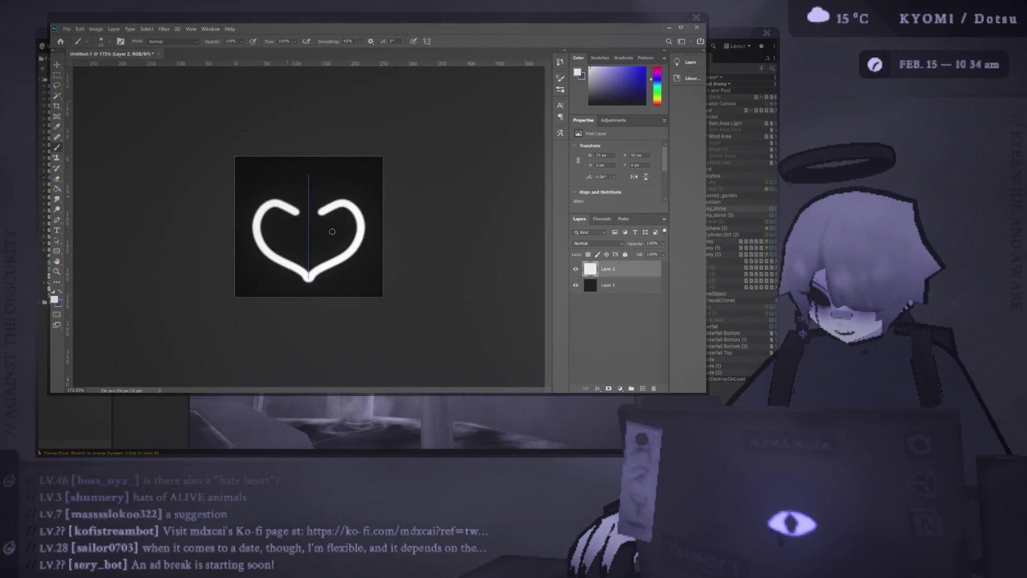
key("ctrl+z")
left_click_drag(309, 278, 326, 225)
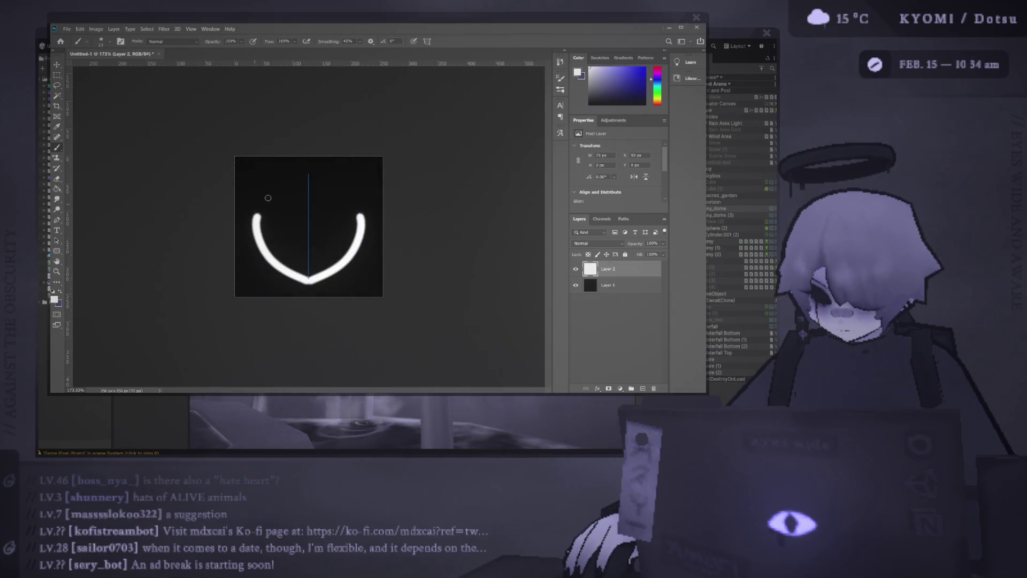
key("ctrl+z")
left_click_drag(309, 277, 303, 199)
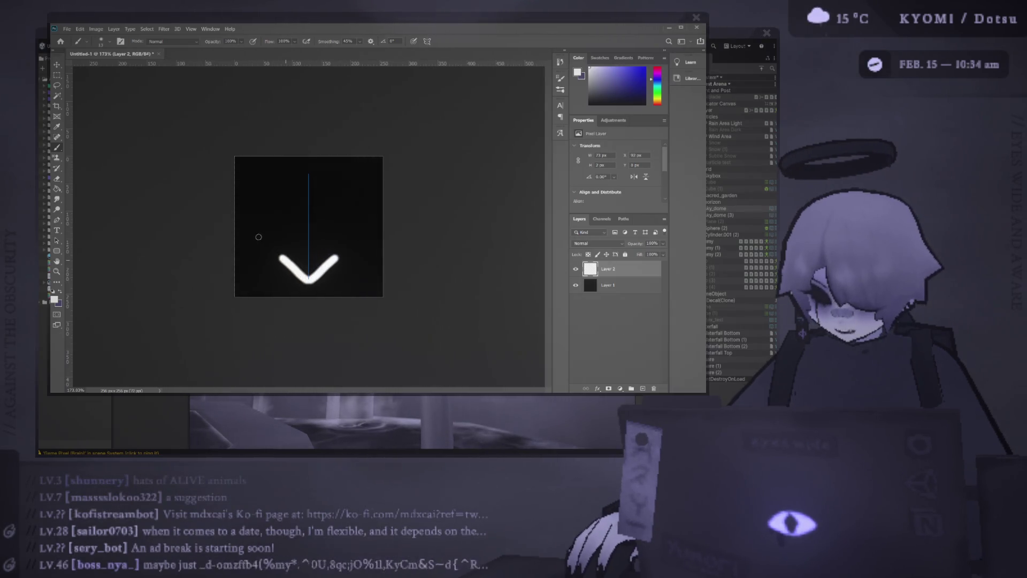
key("ctrl+z")
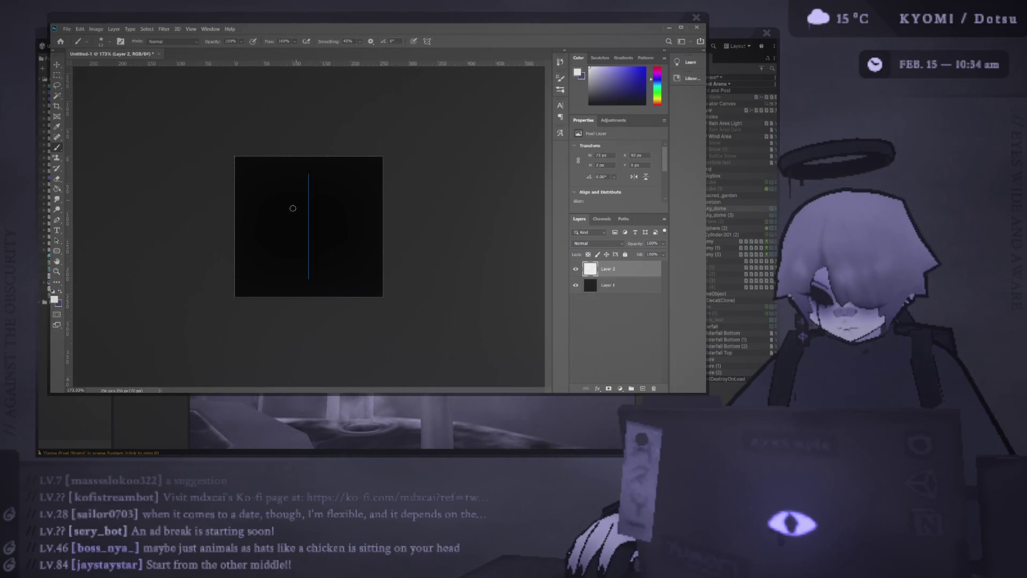
left_click_drag(308, 216, 310, 288)
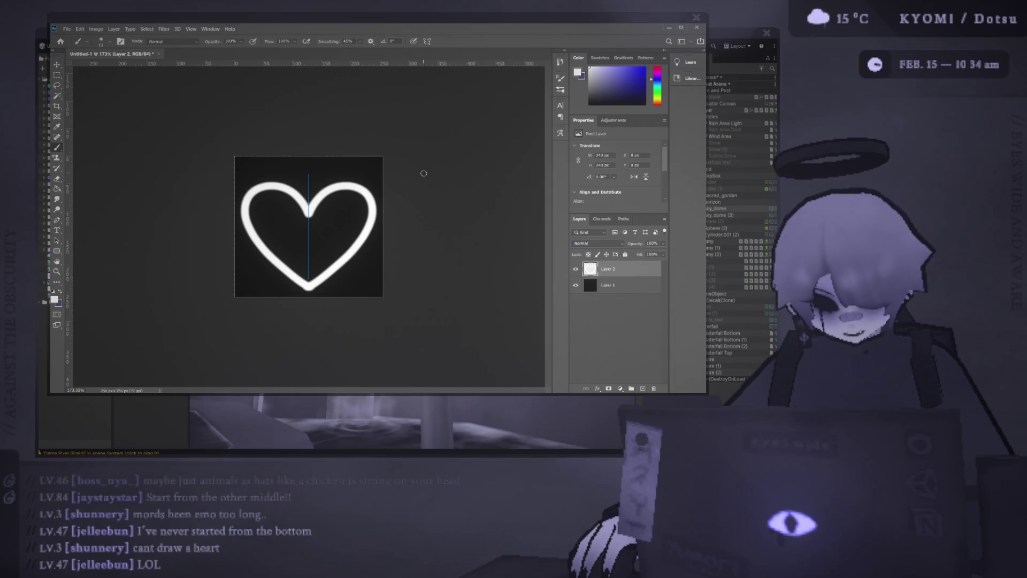
Try a white Paint Bucket fill in the heart and undo it, add a new layer, hide Layer 2 and take the Brush
left_click(338, 237)
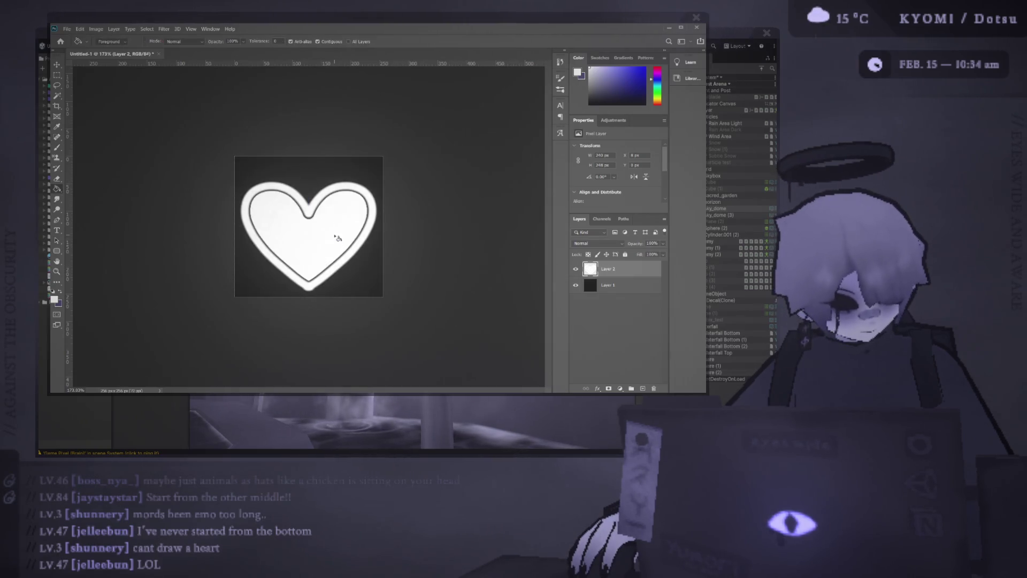
key("ctrl+z")
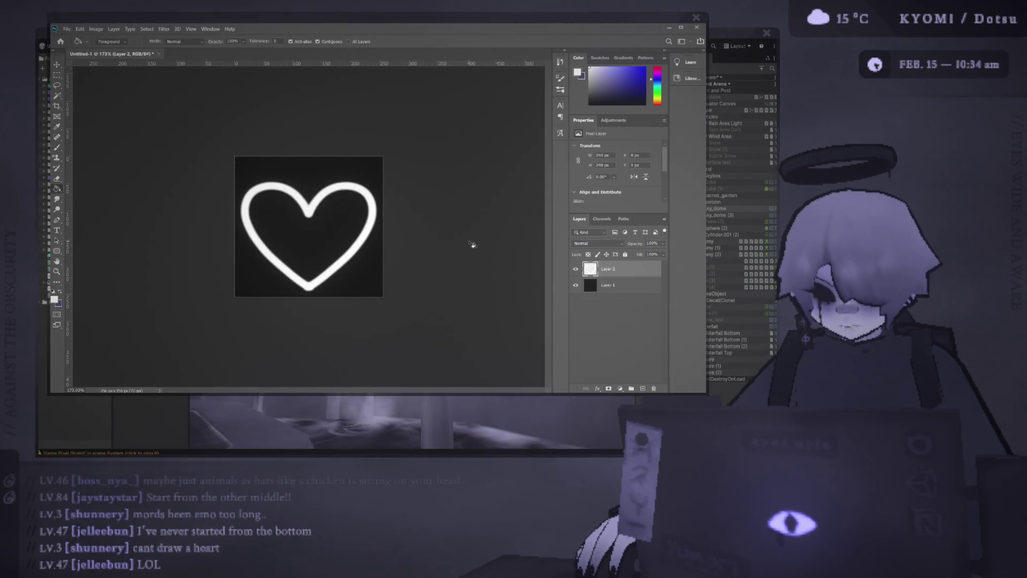
key("ctrl+shift+n")
left_click(233, 192)
key("b")
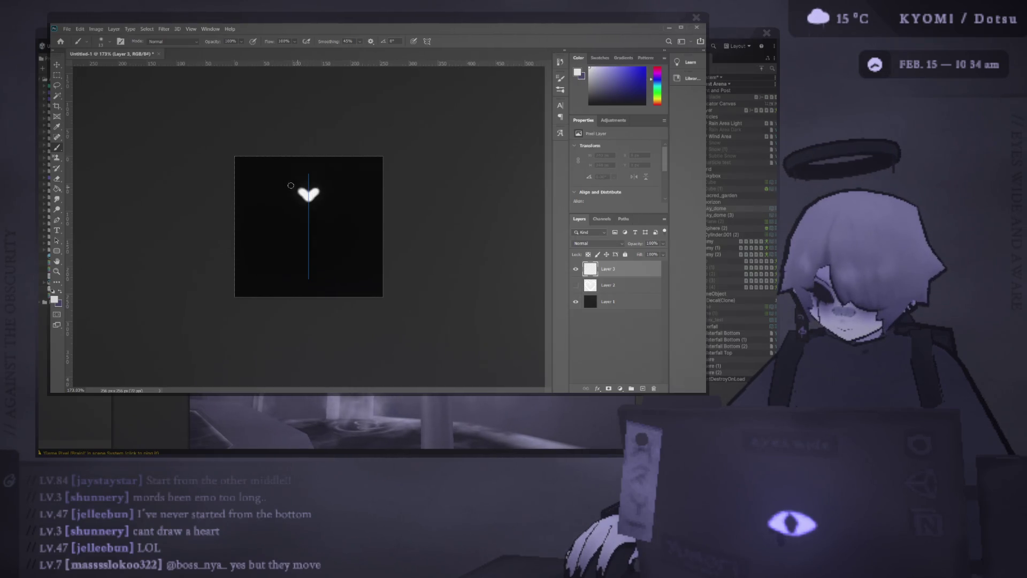
Make four mirrored white heart-outline attempts with Paint Symmetry, undoing each one
left_click_drag(309, 192, 317, 277)
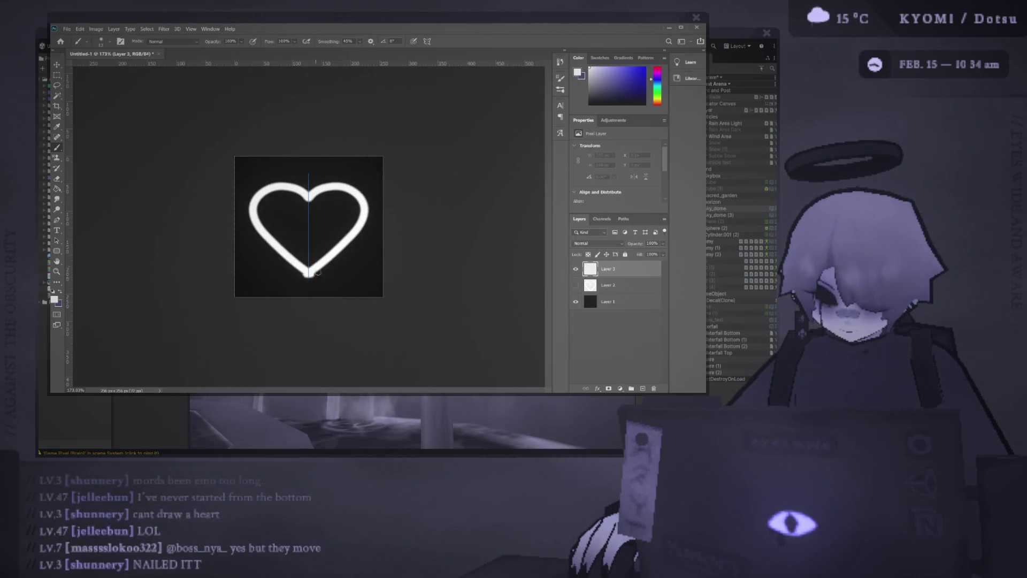
key("ctrl+z")
left_click_drag(309, 210, 313, 271)
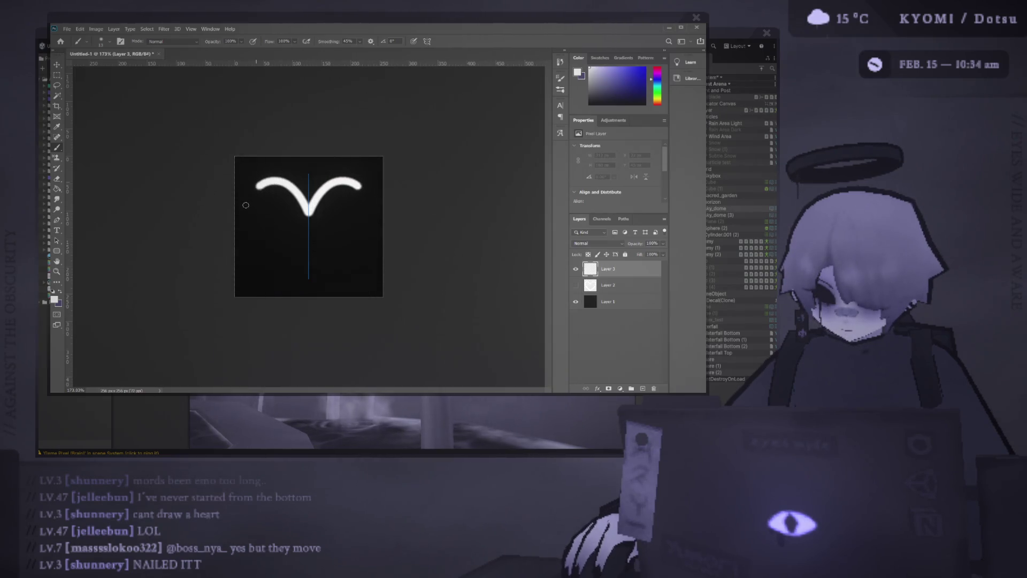
key("ctrl+z")
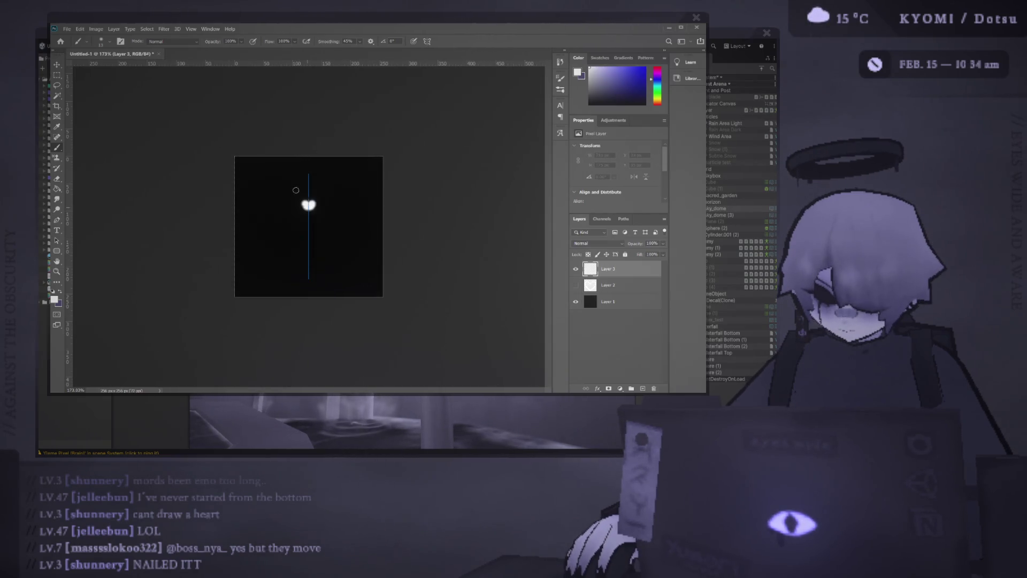
left_click_drag(298, 193, 310, 273)
key("ctrl+z")
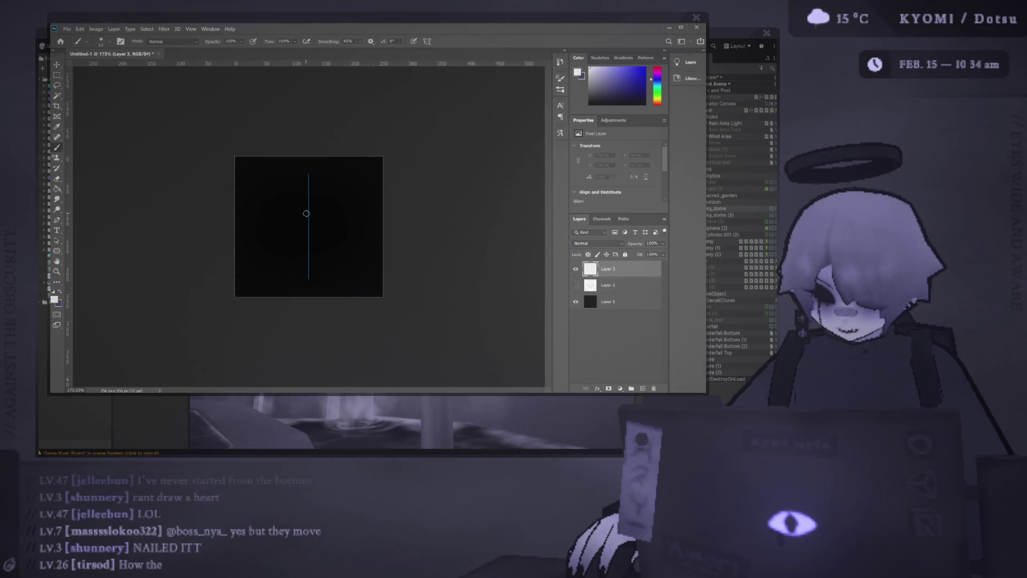
left_click_drag(308, 213, 309, 275)
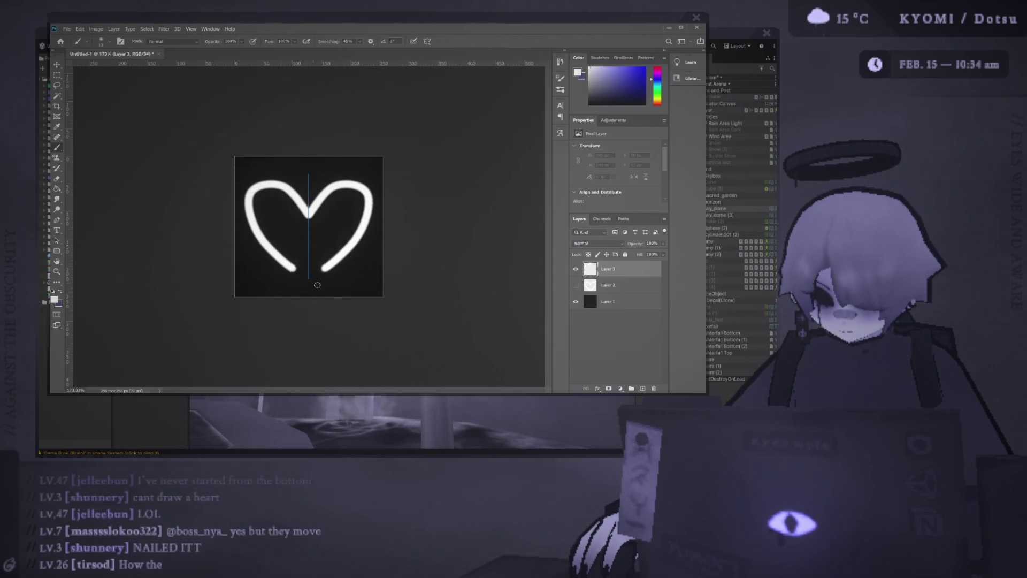
key("ctrl+z")
Sketch smaller mirrored strokes for the heart's top and a V at the bottom, undoing each attempt
left_click_drag(307, 217, 270, 183)
key("ctrl+z")
key("ctrl+z")
mouse_move(310, 225)
left_mouse_down()
mouse_move(261, 196)
mouse_move(309, 273)
left_mouse_up()
key("ctrl+z")
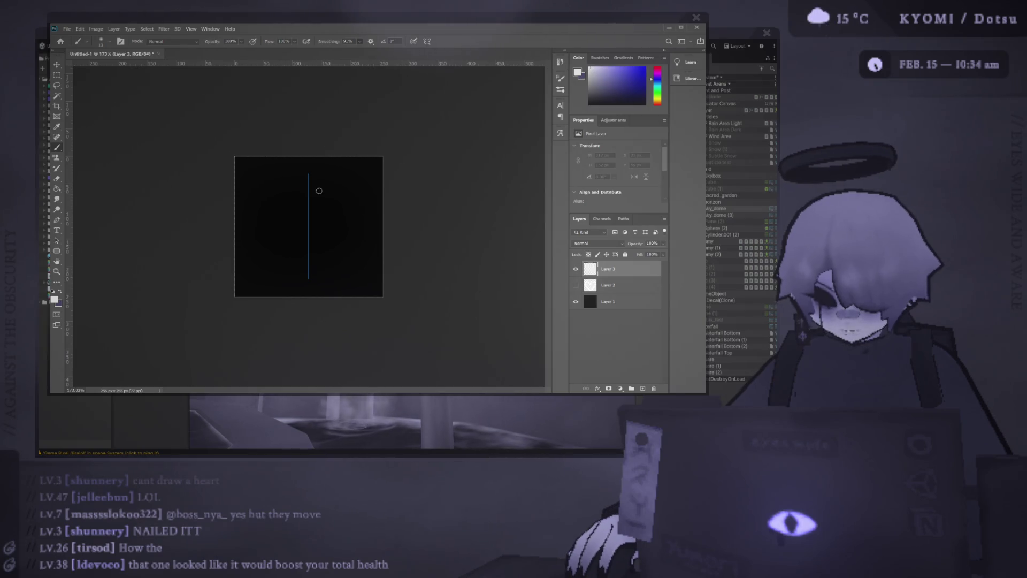
mouse_move(288, 177)
left_mouse_down()
mouse_move(249, 213)
mouse_move(329, 213)
mouse_move(309, 269)
left_mouse_up()
key("ctrl+z")
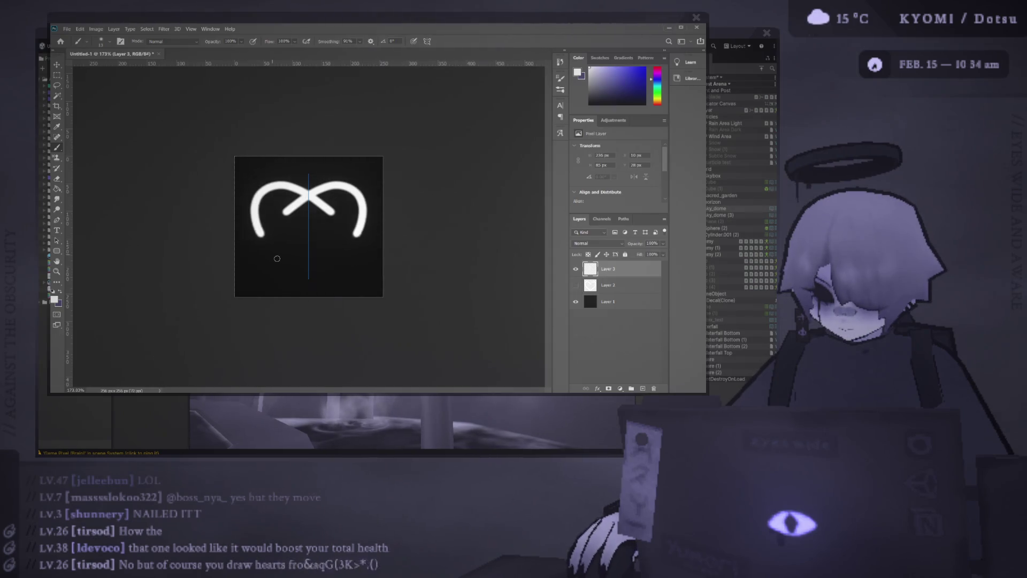
key("ctrl+z")
mouse_move(309, 217)
left_mouse_down()
mouse_move(286, 182)
mouse_move(245, 229)
mouse_move(328, 281)
left_mouse_up()
key("ctrl+z")
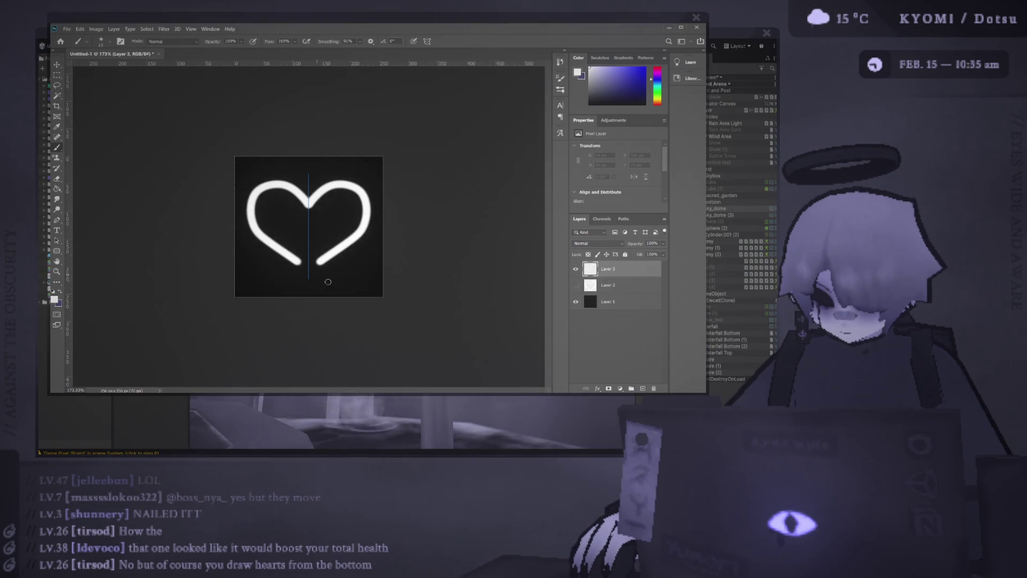
scroll(418, 237, "down", 1)
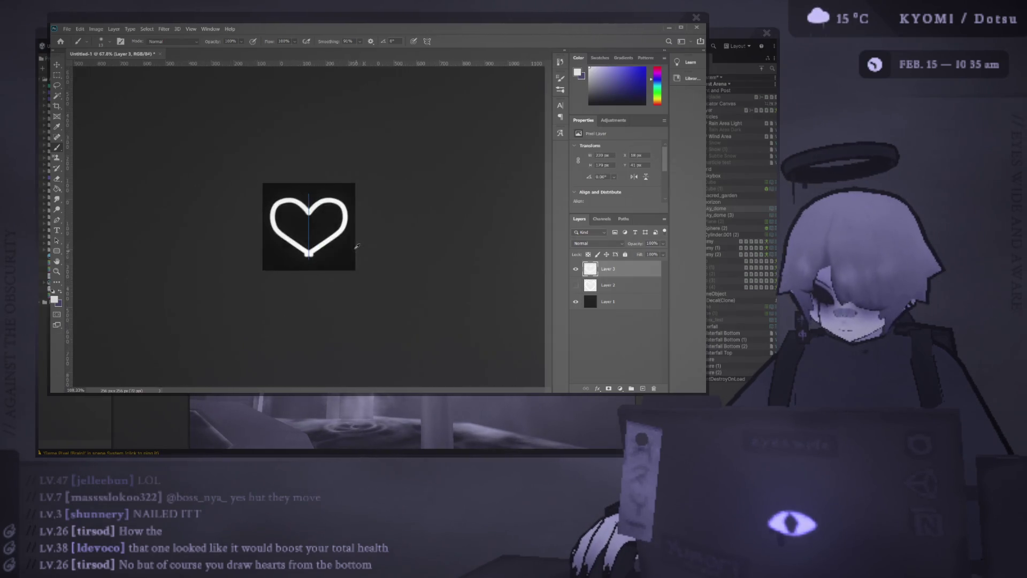
scroll(308, 224, "up", 2)
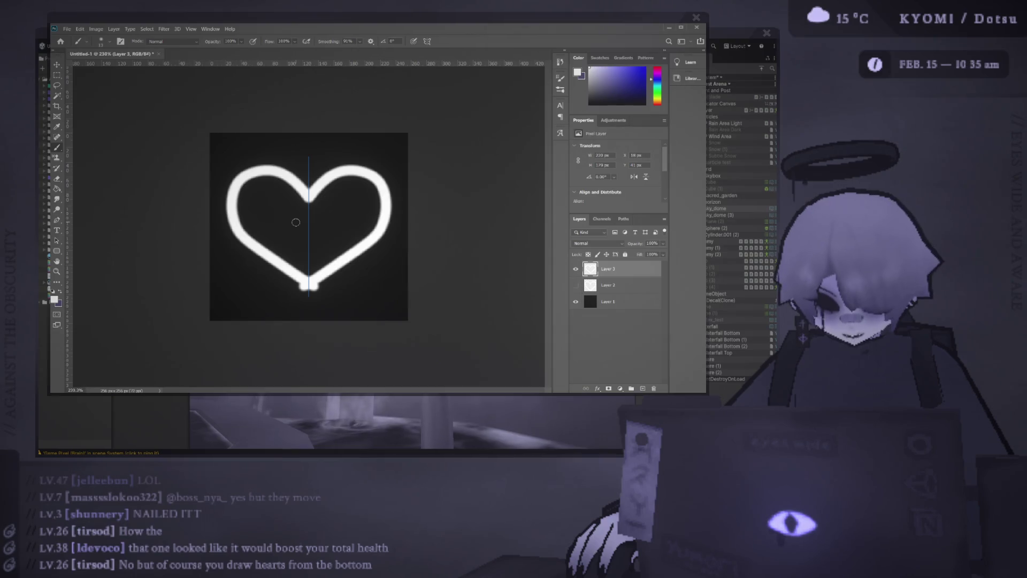
Clear the old outline and trial mirrored arches and a full heart, undoing each failed stroke
key("ctrl+z")
mouse_move(309, 198)
left_mouse_down()
mouse_move(245, 183)
mouse_move(256, 241)
left_mouse_up()
key("ctrl+z")
left_click_drag(309, 189, 243, 202)
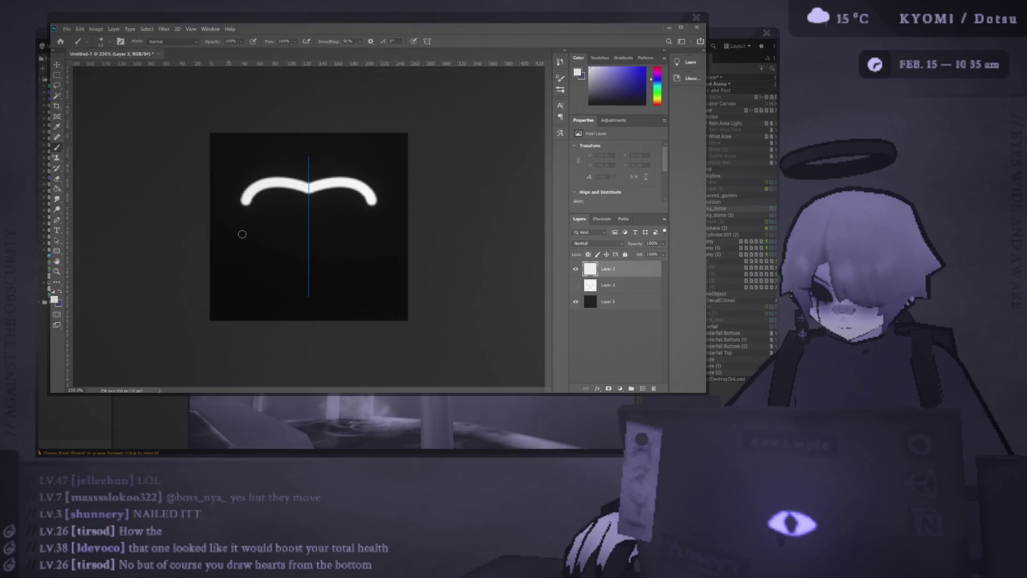
key("ctrl+z")
left_click_drag(309, 206, 339, 273)
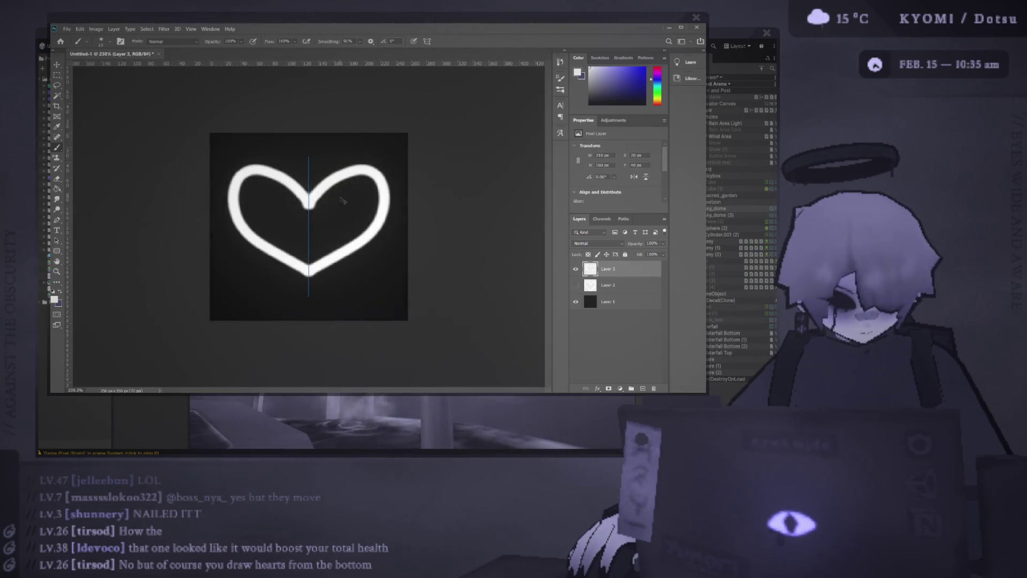
key("ctrl+z")
Undo one last arch, then draw the final closed mirrored heart outline meeting at the bottom point
left_click_drag(312, 185, 377, 225)
key("ctrl+z")
mouse_move(309, 197)
left_mouse_down()
mouse_move(311, 292)
mouse_move(324, 297)
left_mouse_up()
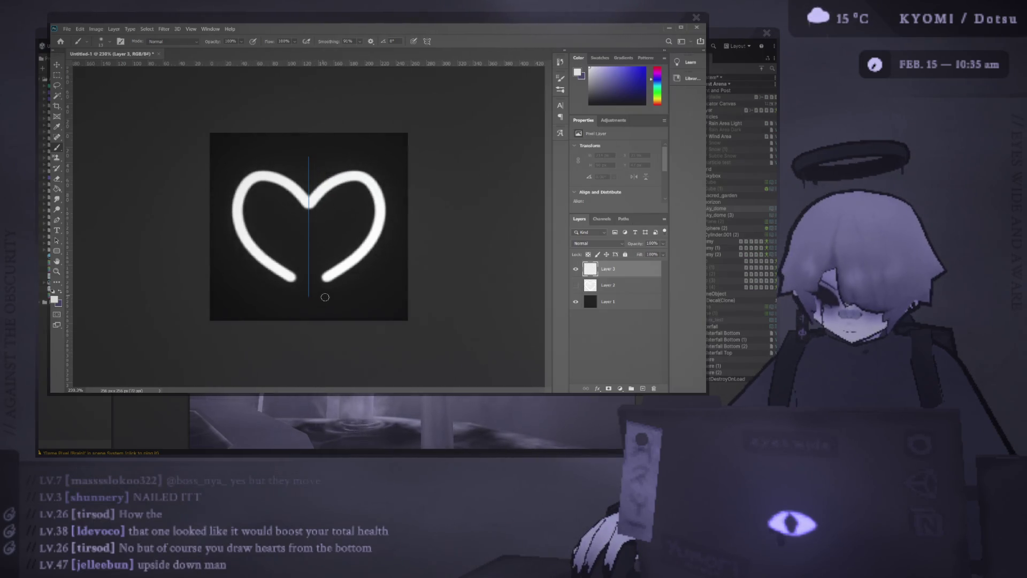
scroll(329, 297, "down", 5)
scroll(345, 241, "down", 2)
scroll(346, 242, "up", 1)
scroll(345, 240, "up", 4)
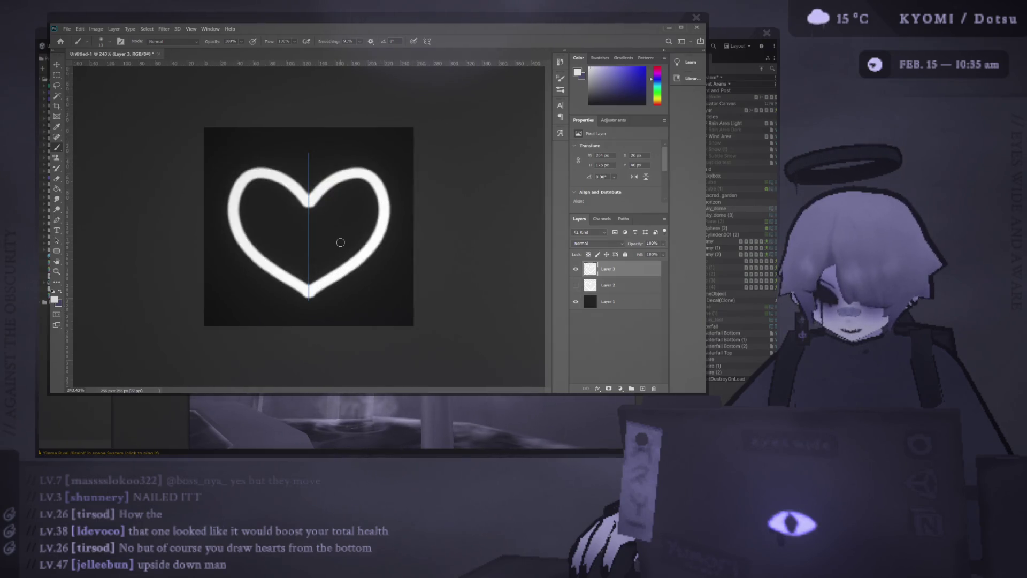
scroll(360, 232, "down", 4)
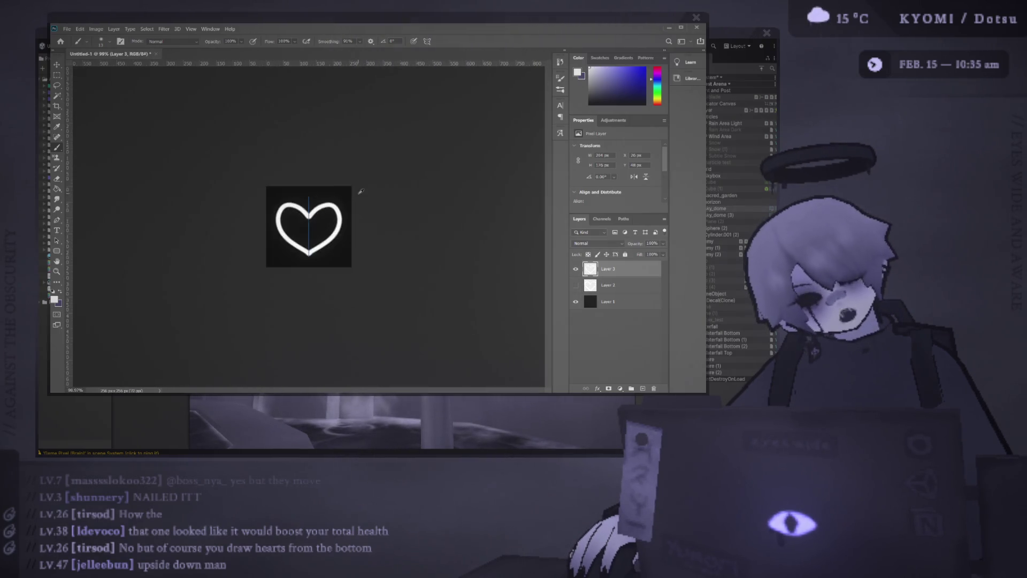
scroll(359, 217, "down", 3)
scroll(360, 205, "down", 2)
scroll(309, 227, "up", 3)
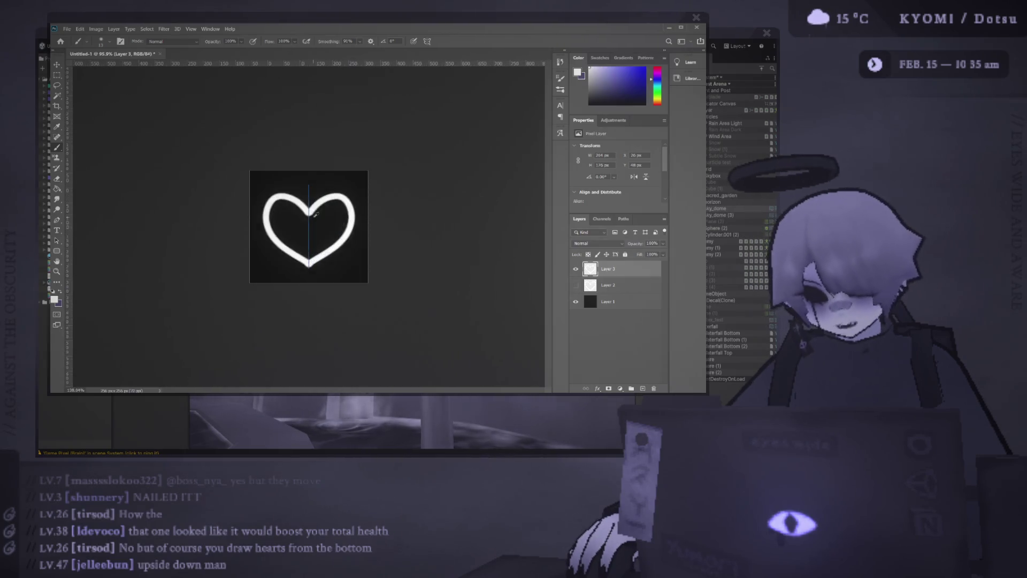
scroll(310, 226, "up", 4)
scroll(305, 217, "up", 2)
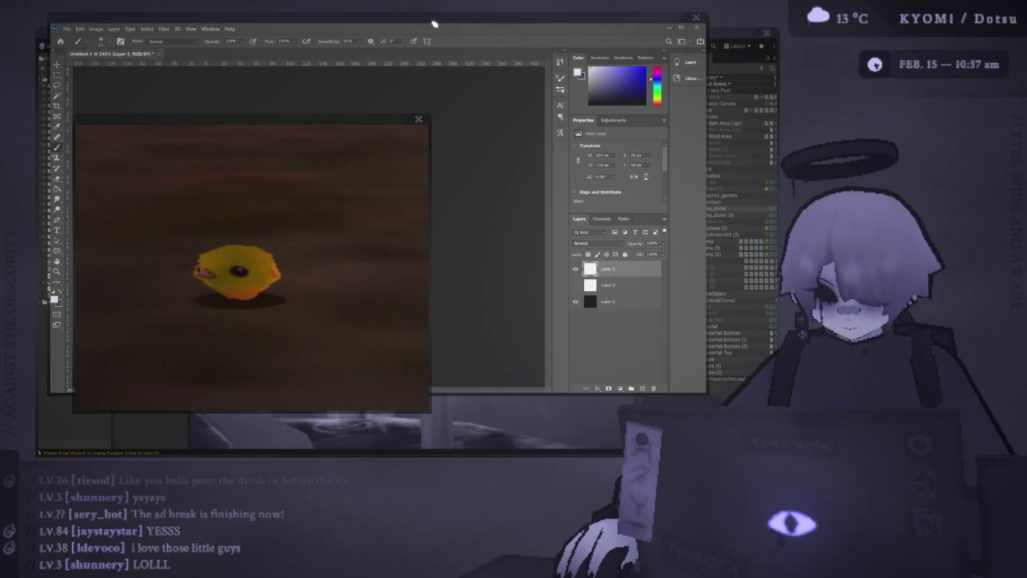
Lower the Photoshop window to reveal Unity and place the chick-trail game screenshot at the lower right
left_click_drag(437, 24, 446, 420)
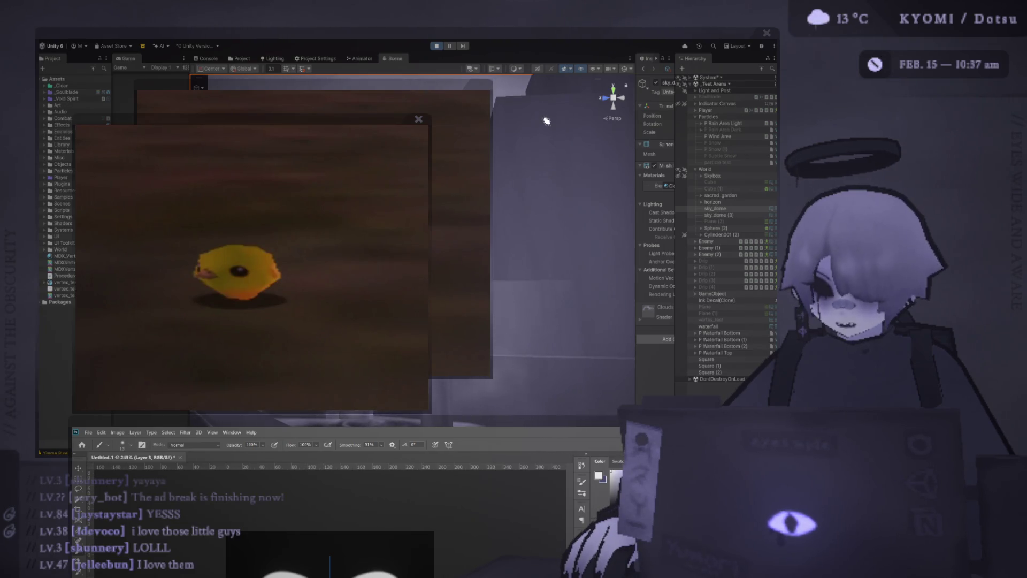
mouse_move(553, 40)
left_mouse_down()
mouse_move(589, 117)
mouse_move(582, 61)
left_mouse_up()
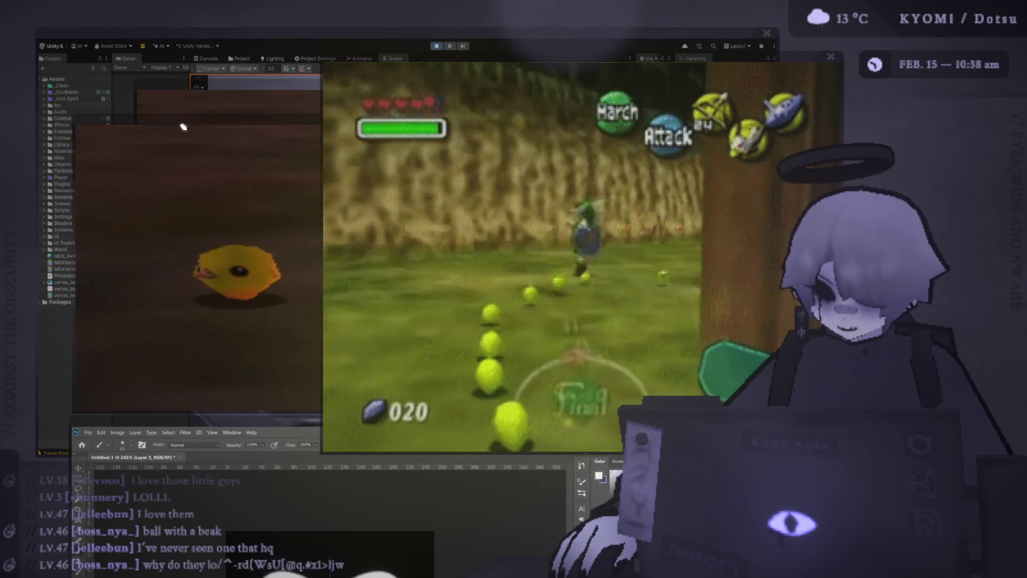
Move the chick reference aside and bring the Majora's Mask 3D chick artwork to screen centre
left_click_drag(243, 114, 249, 102)
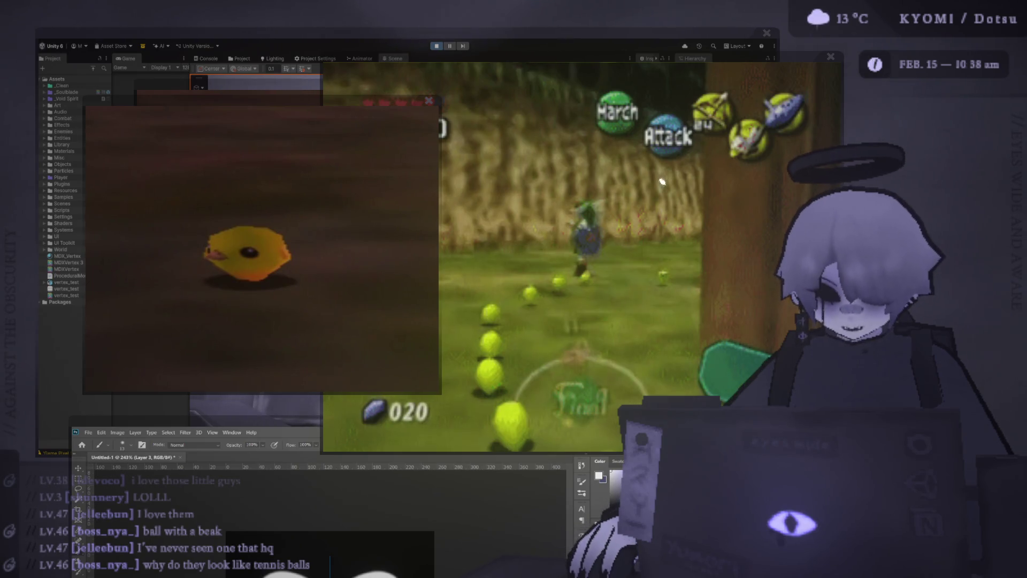
left_click_drag(562, 70, 595, 73)
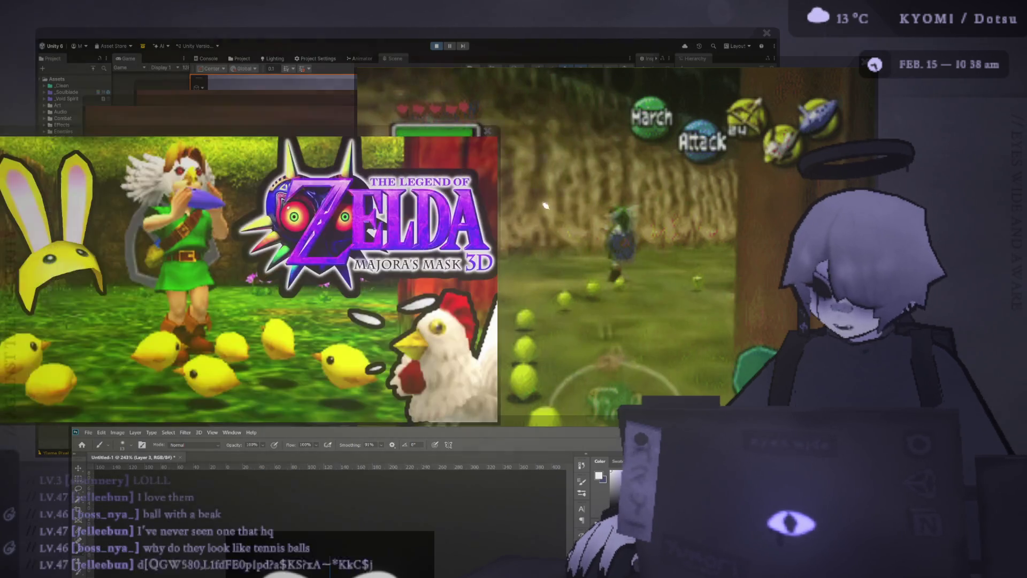
mouse_move(393, 135)
left_mouse_down()
mouse_move(604, 58)
mouse_move(623, 38)
left_mouse_up()
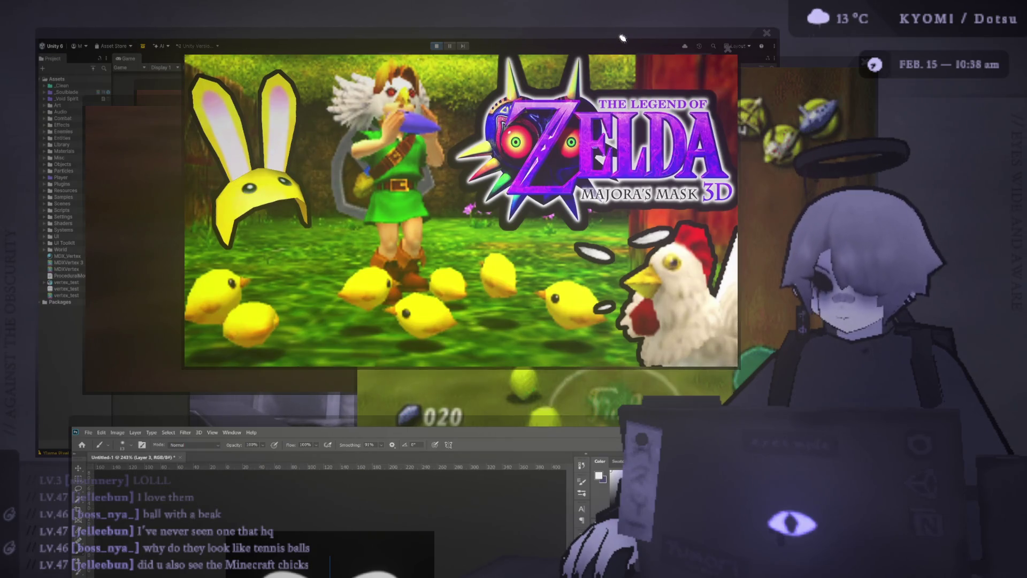
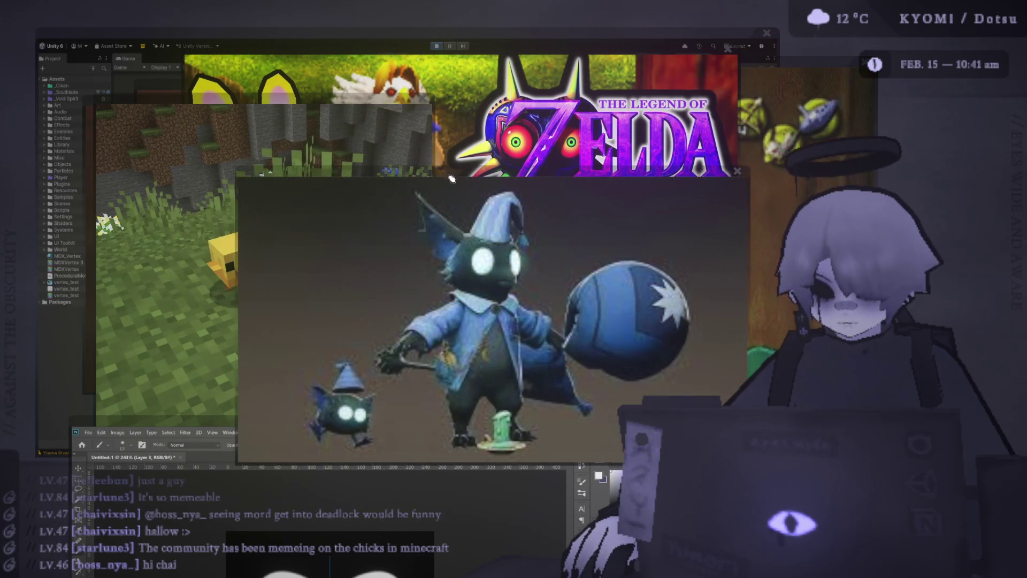
Move the wizard creature picture aside to make room for the Zelda clip and duck pictures
mouse_move(452, 178)
left_mouse_down()
mouse_move(459, 107)
mouse_move(419, 72)
left_mouse_up()
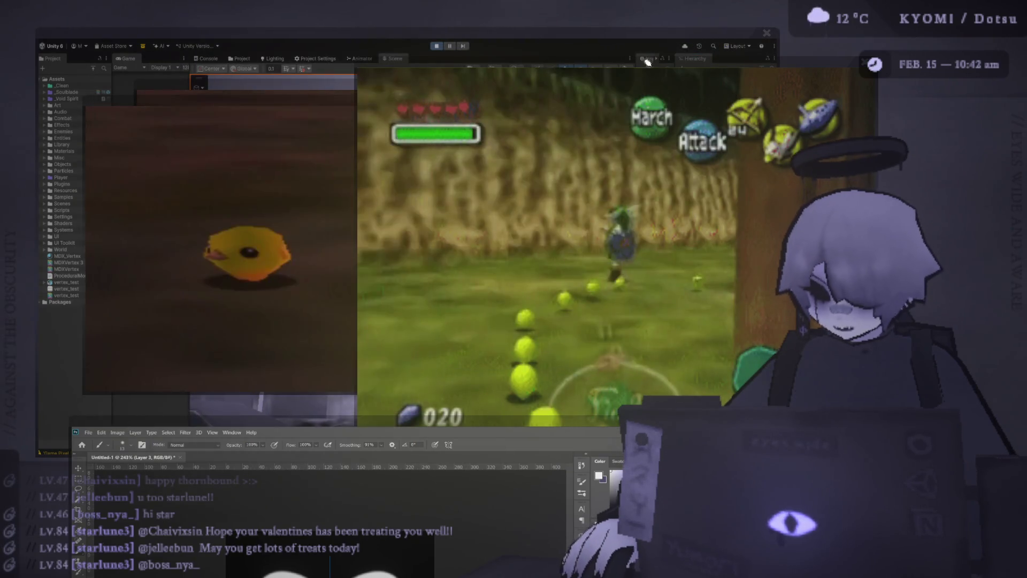
Move the Zelda game clip aside and close it
left_click_drag(840, 58, 753, 61)
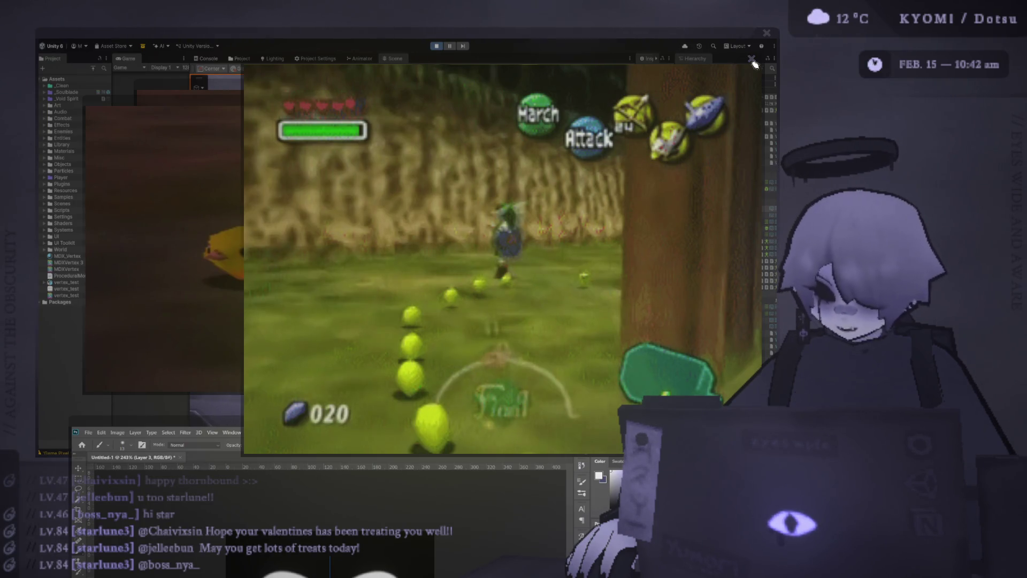
mouse_move(753, 63)
left_mouse_down()
mouse_move(699, 57)
mouse_move(622, 28)
left_mouse_up()
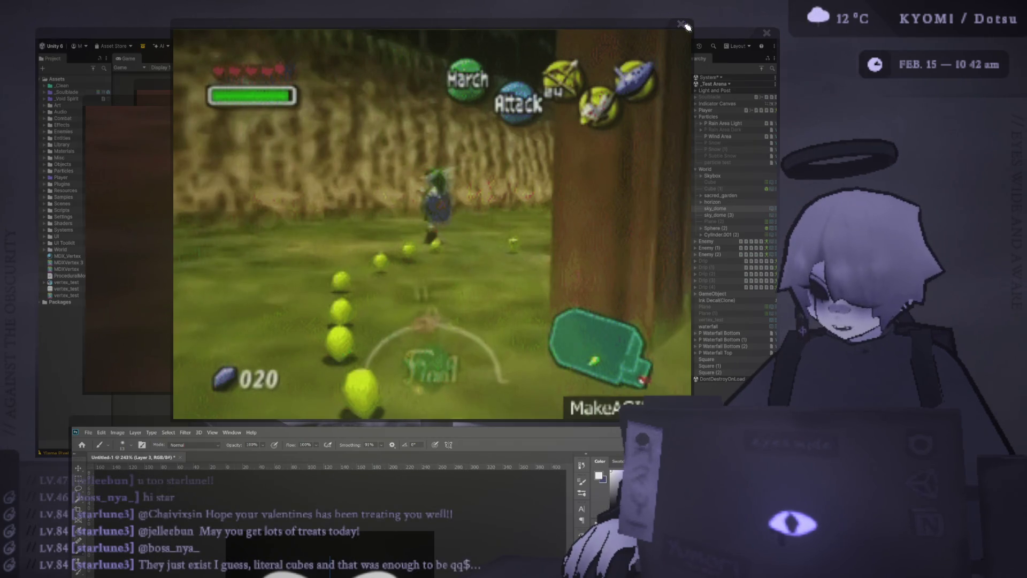
left_click(686, 26)
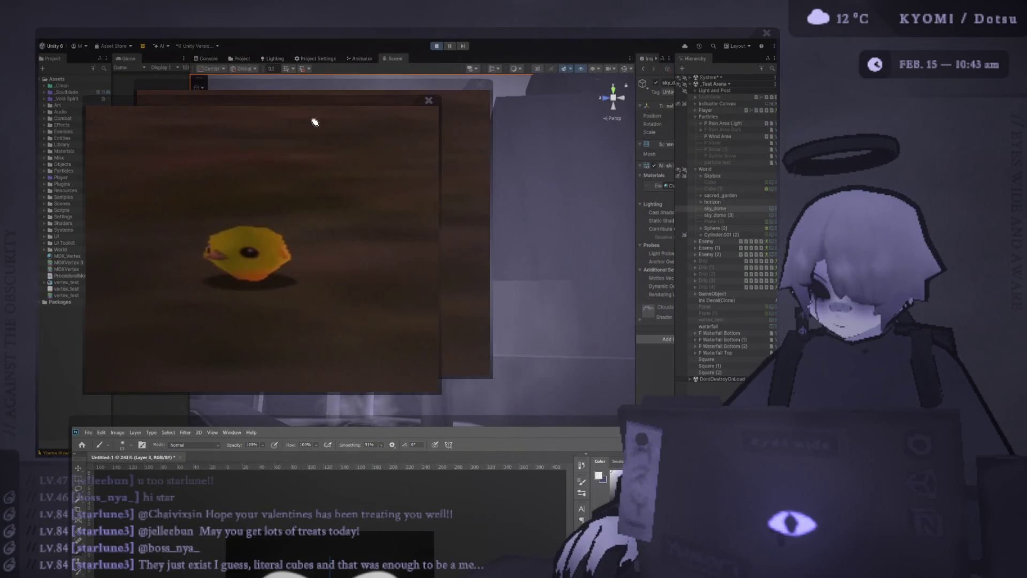
Close the extra duck pictures and tuck the remaining duck picture into a corner
left_click(428, 102)
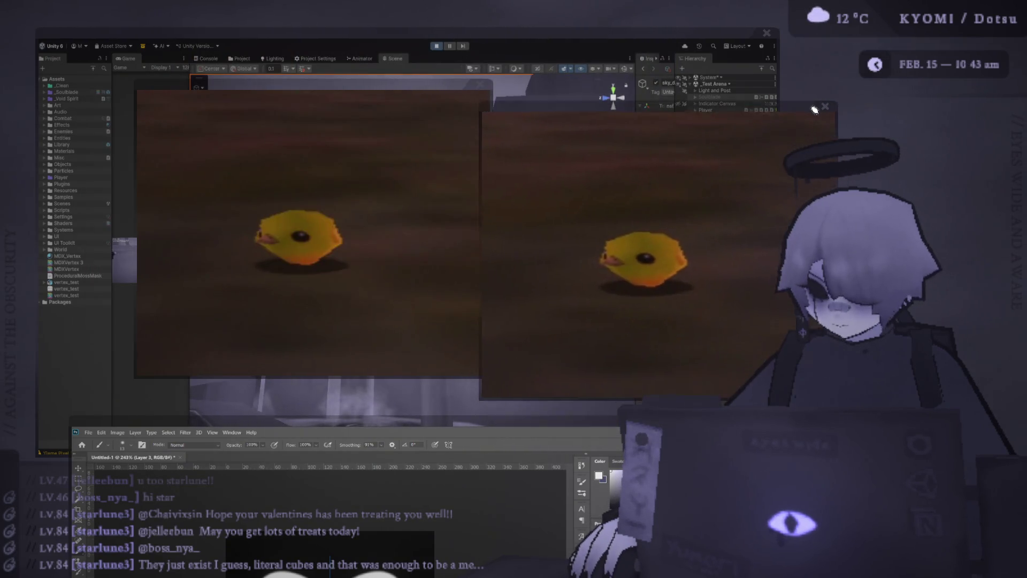
left_click(482, 85)
left_click_drag(642, 105, 301, 24)
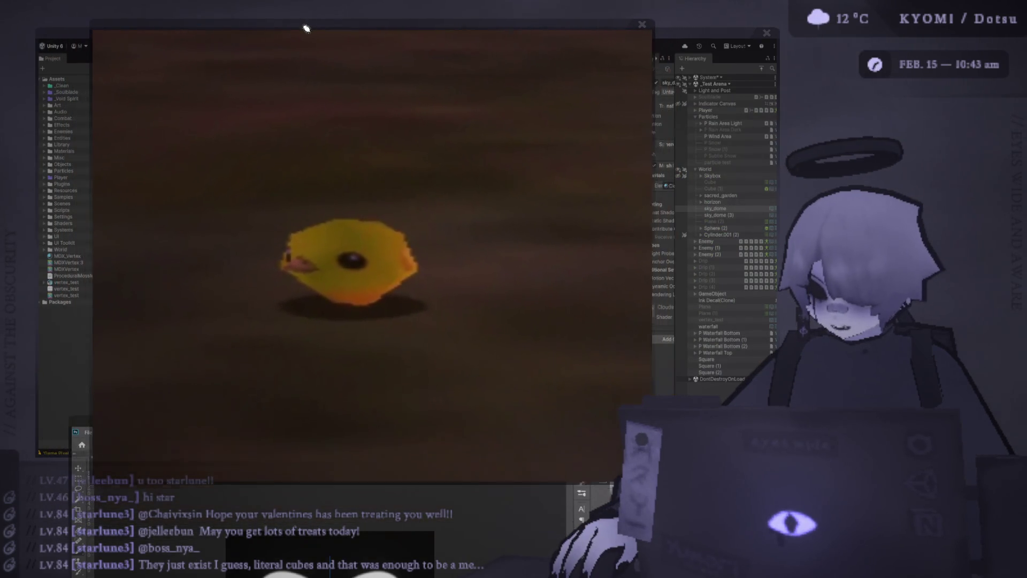
scroll(306, 30, "down", 3)
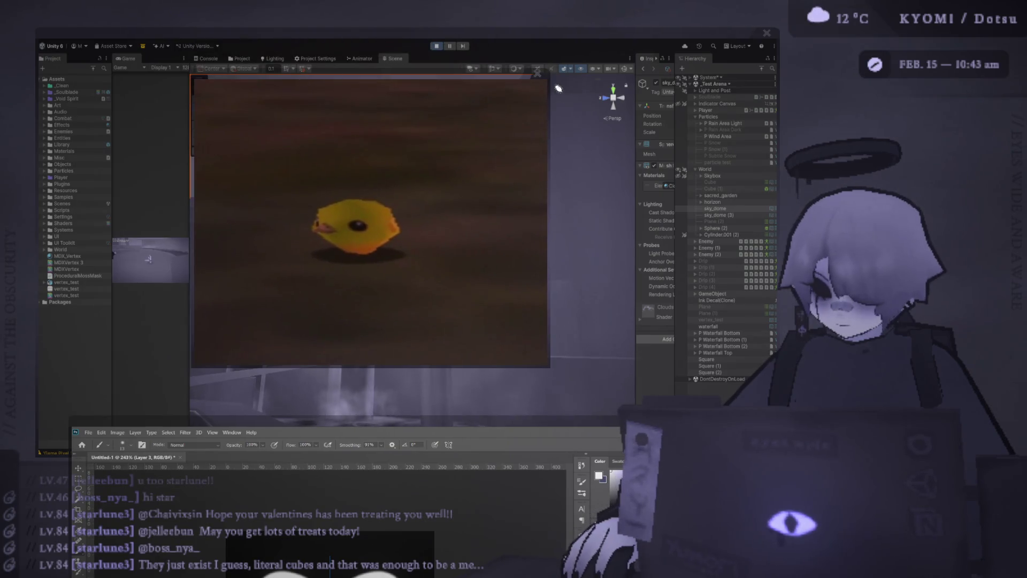
left_click_drag(501, 79, 814, 71)
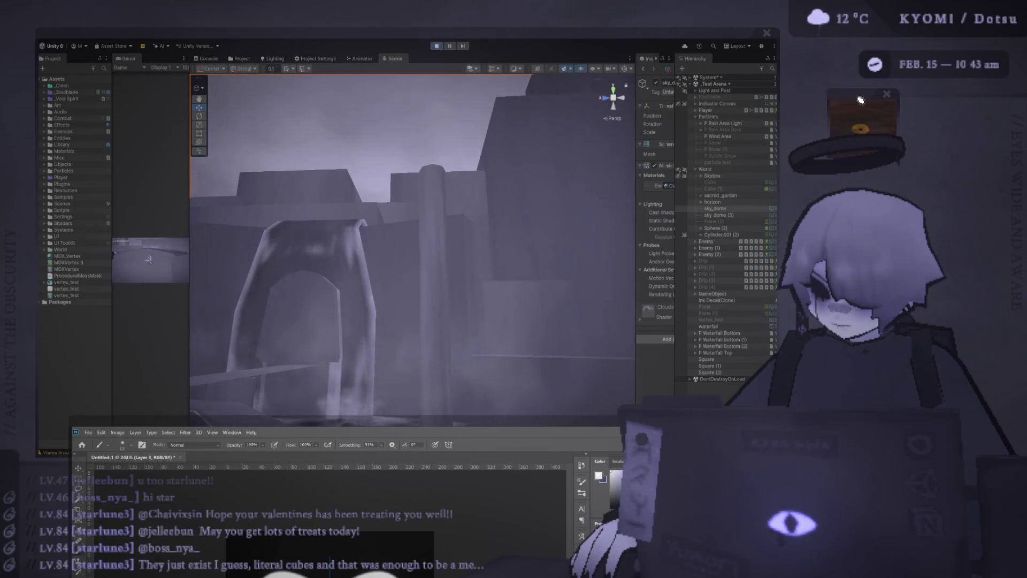
Nudge the duck picture aside and bring the Photoshop heart drawing up over the Unity scene
left_click_drag(813, 72, 808, 53)
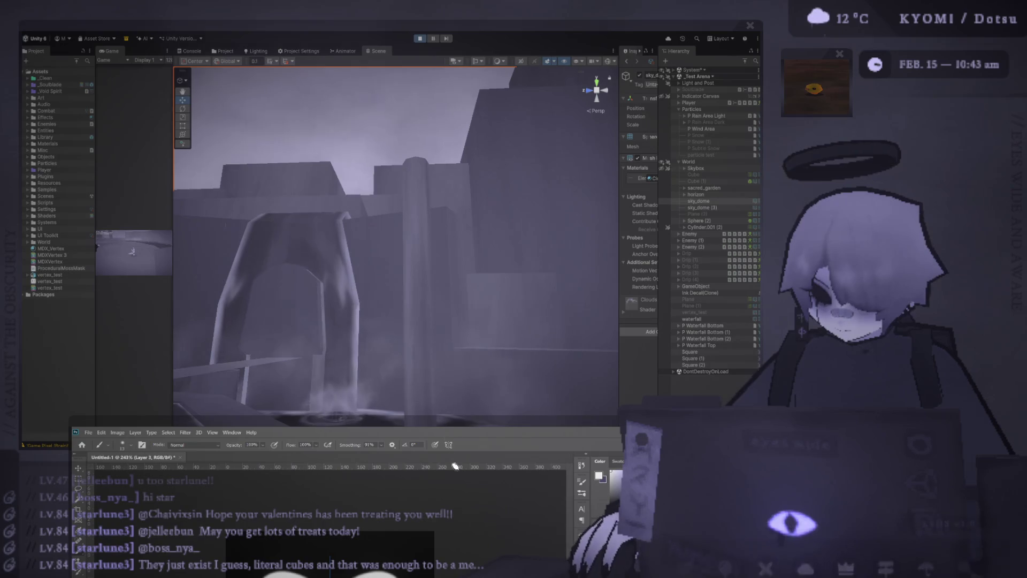
left_click_drag(414, 424, 431, 64)
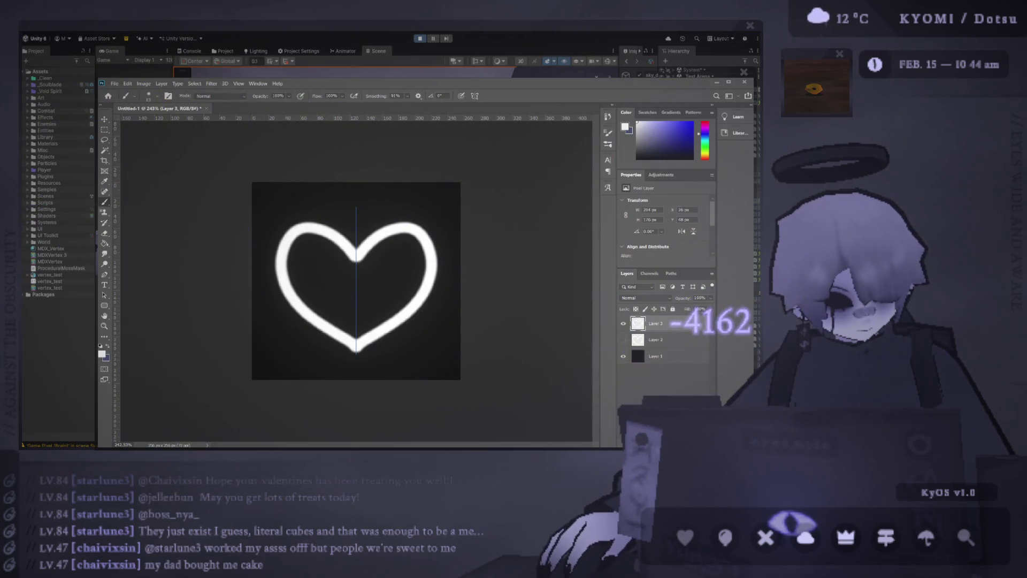
scroll(364, 279, "down", 2)
scroll(363, 279, "down", 1)
scroll(363, 280, "up", 1)
scroll(363, 280, "down", 1)
scroll(364, 280, "up", 1)
scroll(361, 282, "up", 2)
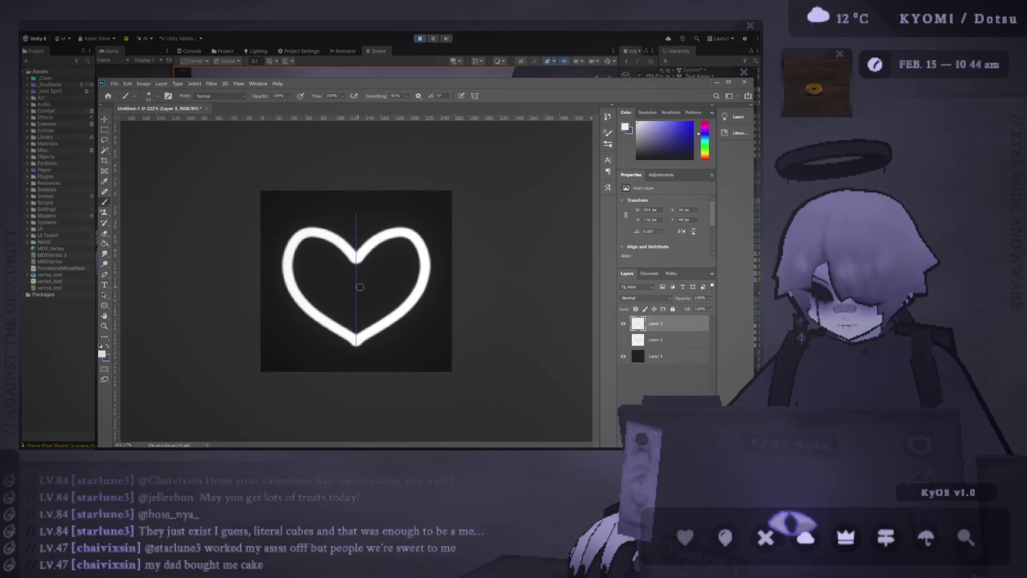
Hide the earlier heart layer and create a new blank Layer 4
left_click(624, 324)
left_click(624, 324)
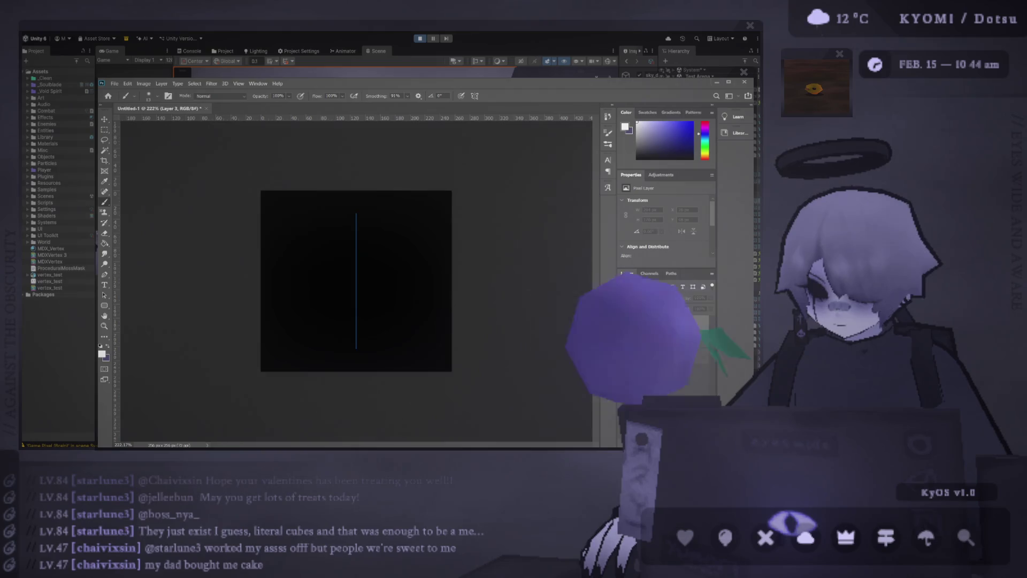
key("ctrl+shift+alt+n")
left_click(624, 324, "alt")
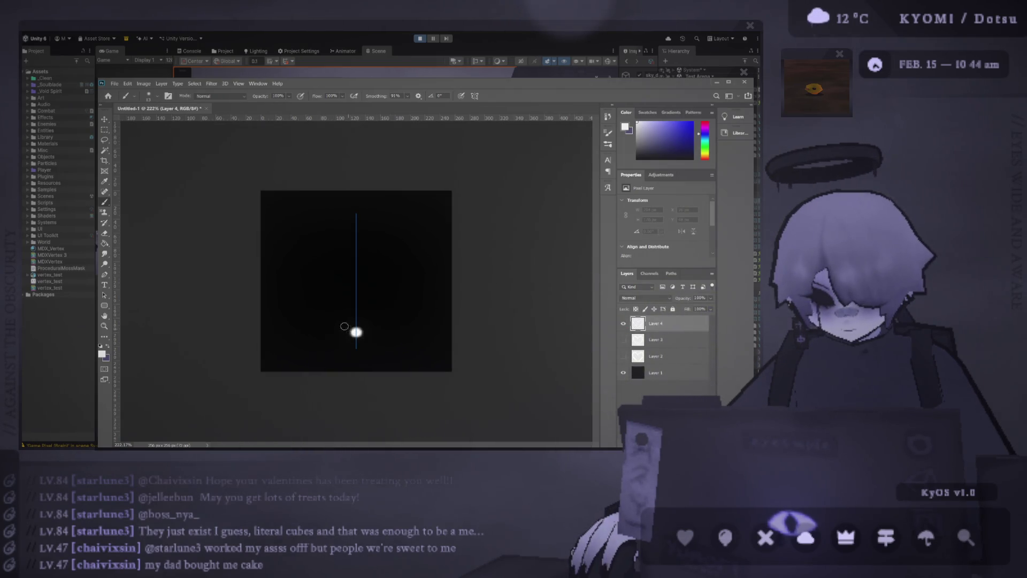
Try several mirrored heart outlines with the symmetry brush, undoing each attempt
left_click_drag(292, 280, 283, 245)
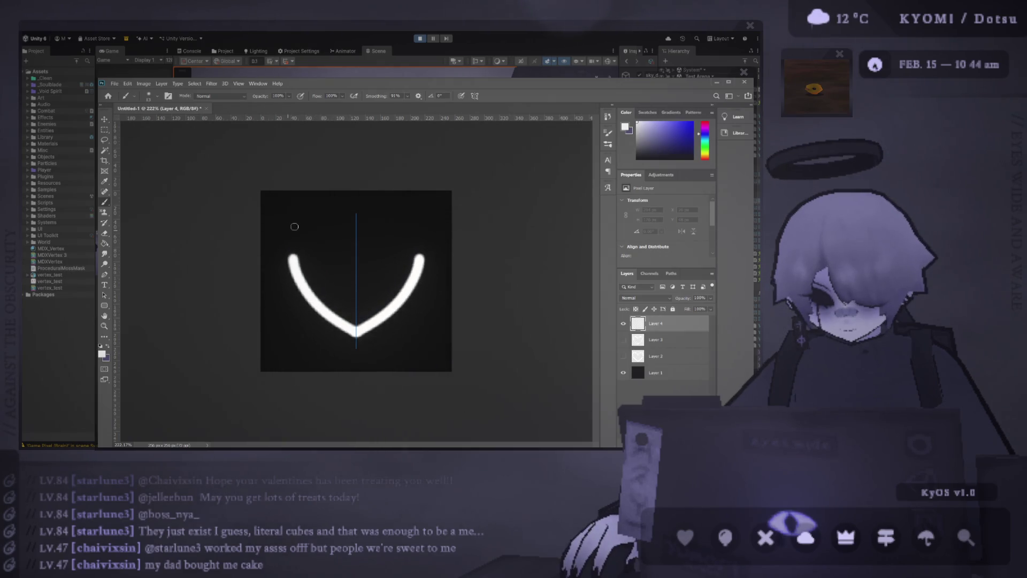
key("ctrl+z")
left_click(353, 243)
left_click_drag(358, 245, 291, 301)
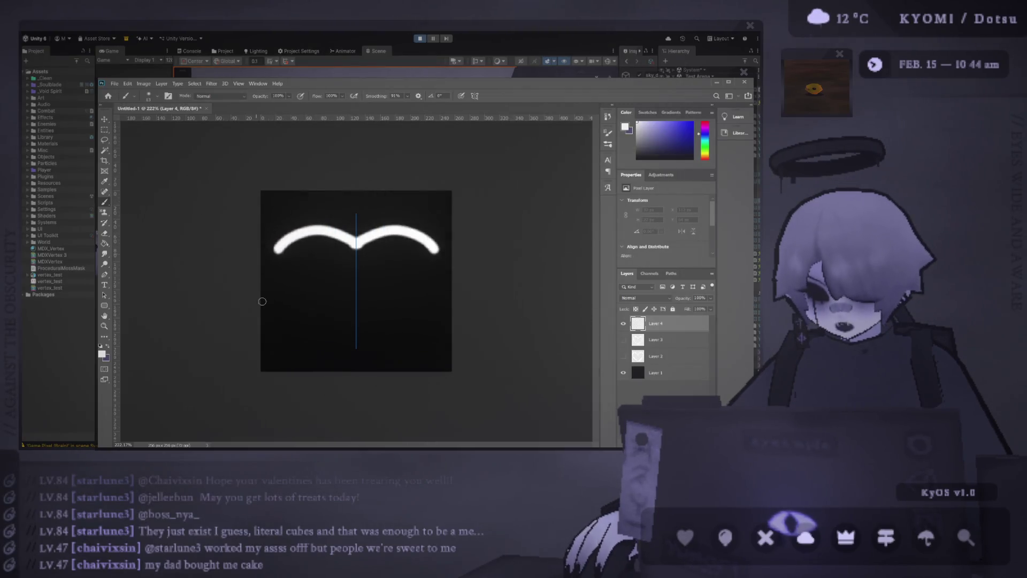
key("ctrl+z")
left_click(355, 257)
left_click_drag(356, 256, 355, 341)
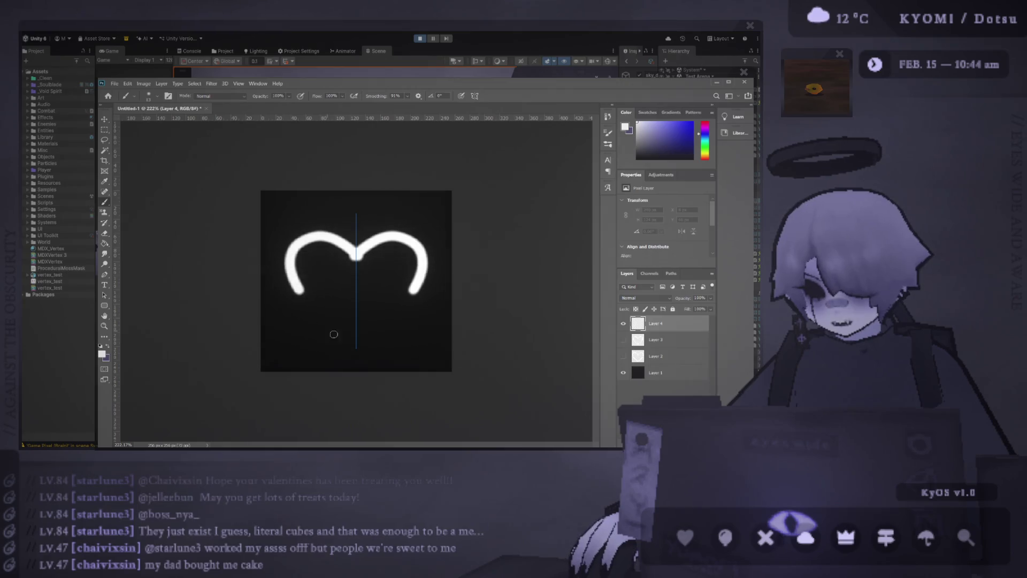
key("ctrl+z")
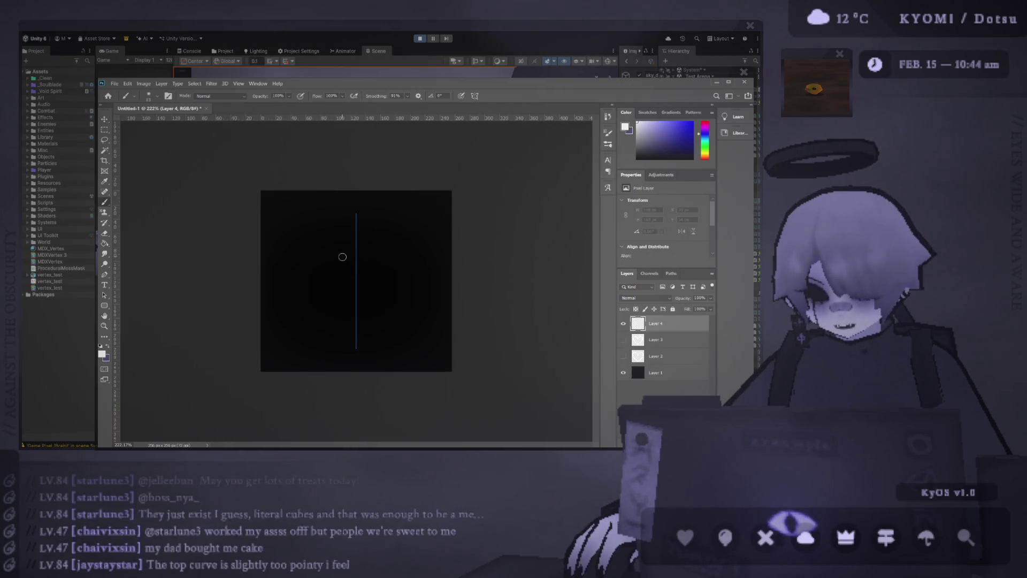
left_click_drag(356, 256, 362, 340)
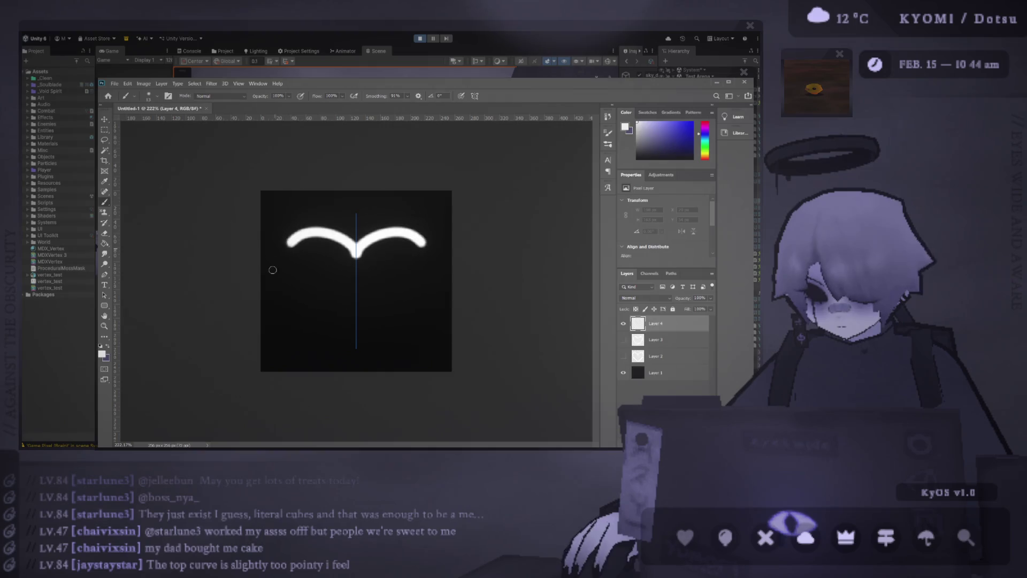
scroll(381, 349, "down", 2)
scroll(380, 349, "up", 3)
key("ctrl+z")
Keep repainting and undoing until a satisfactory thicker mirrored heart outline remains
left_click_drag(358, 247, 273, 277)
left_click_drag(297, 319, 358, 342)
key("ctrl+z")
left_click_drag(359, 248, 357, 343)
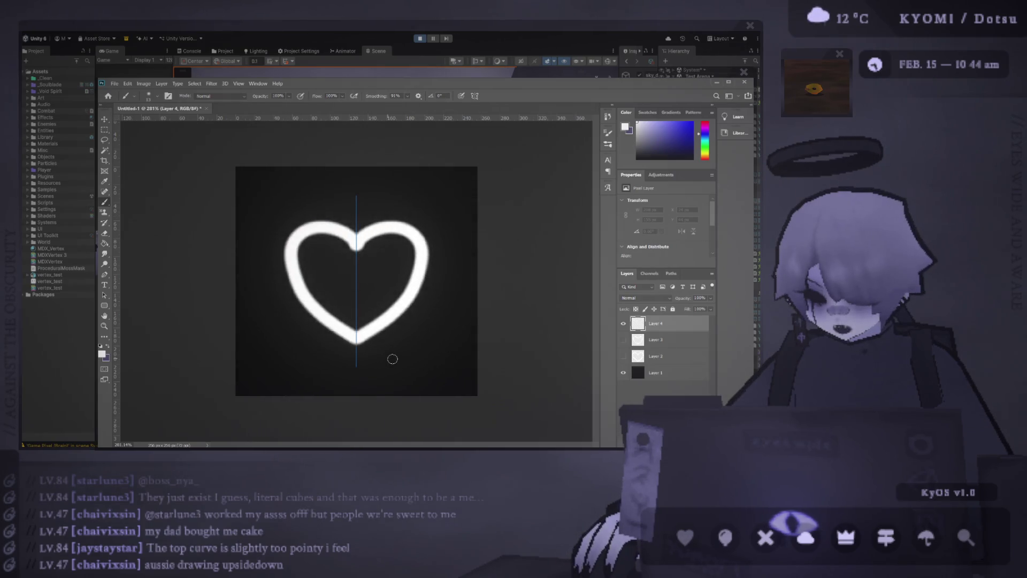
key("ctrl+z")
left_click_drag(357, 247, 301, 297)
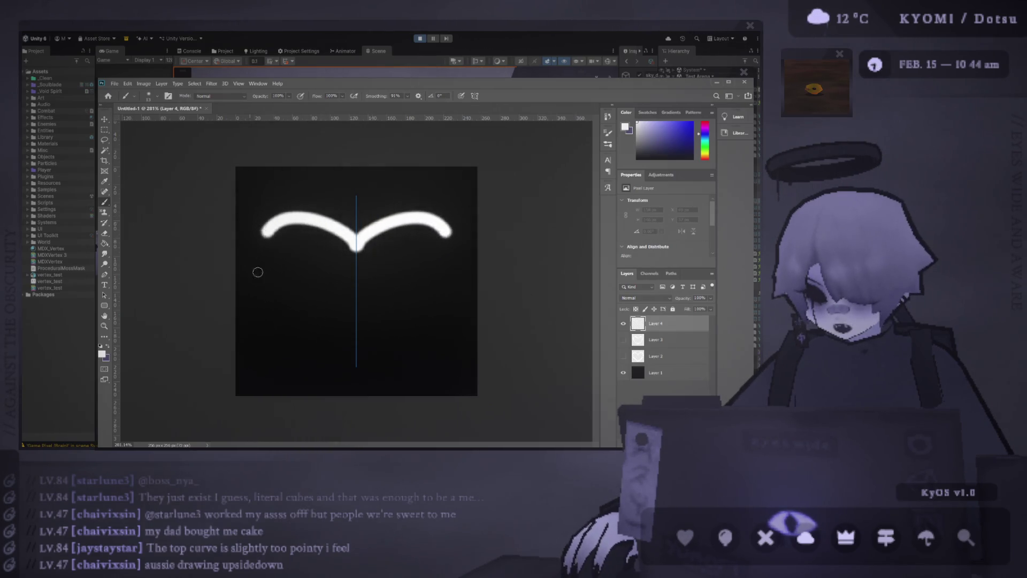
key("ctrl+z")
left_click_drag(357, 237, 358, 373)
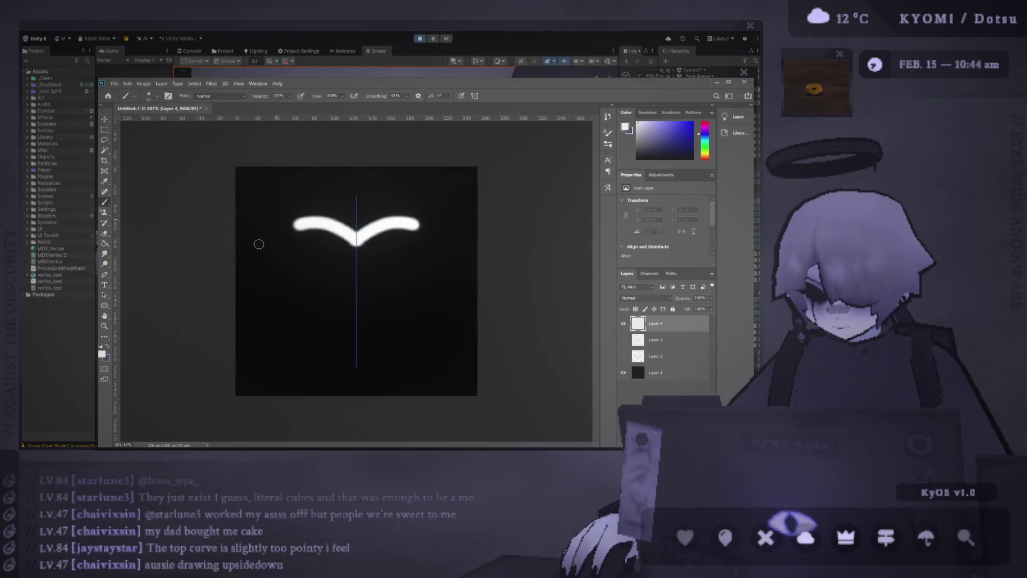
key("ctrl+z")
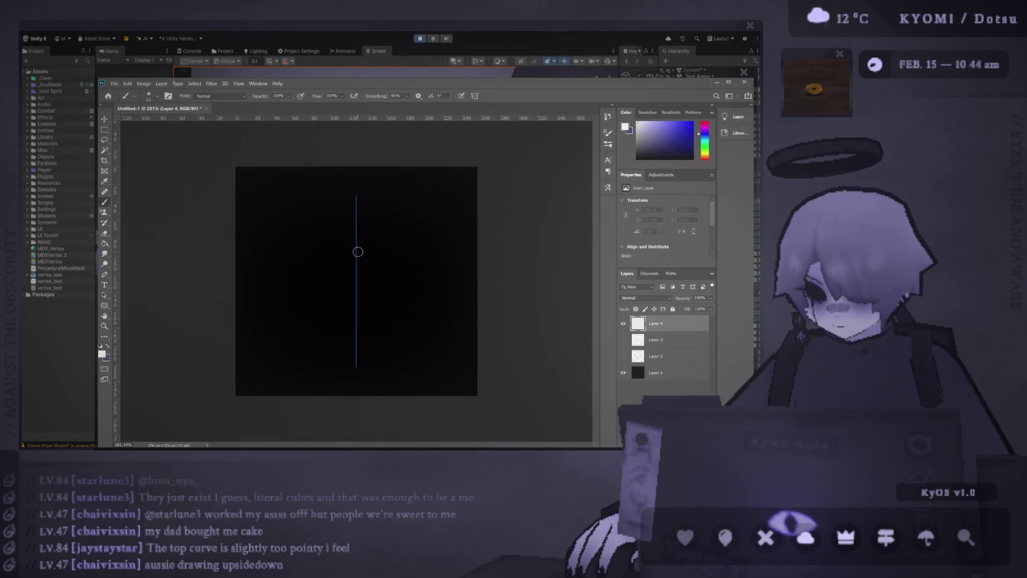
left_click_drag(357, 252, 359, 335)
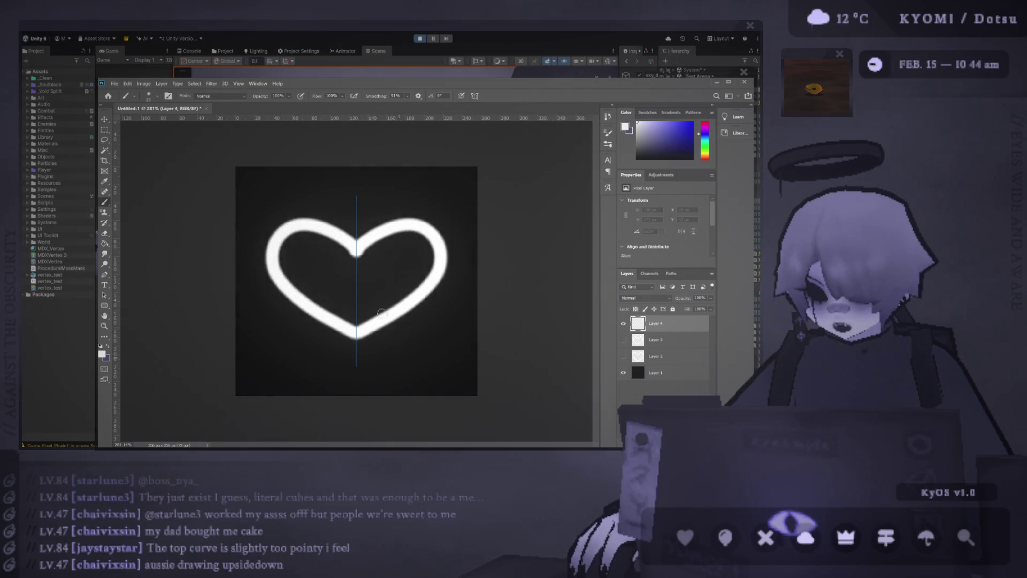
key("ctrl+z")
mouse_move(357, 241)
left_mouse_down()
mouse_move(336, 341)
mouse_move(389, 364)
left_mouse_up()
scroll(390, 360, "down", 4)
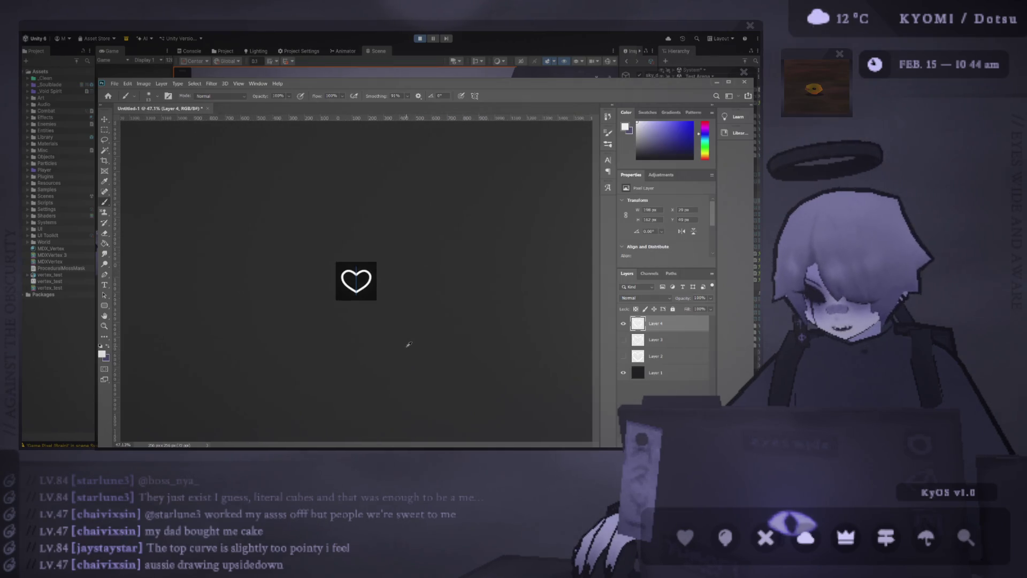
scroll(369, 297, "up", 3)
scroll(370, 298, "up", 1)
scroll(370, 297, "down", 4)
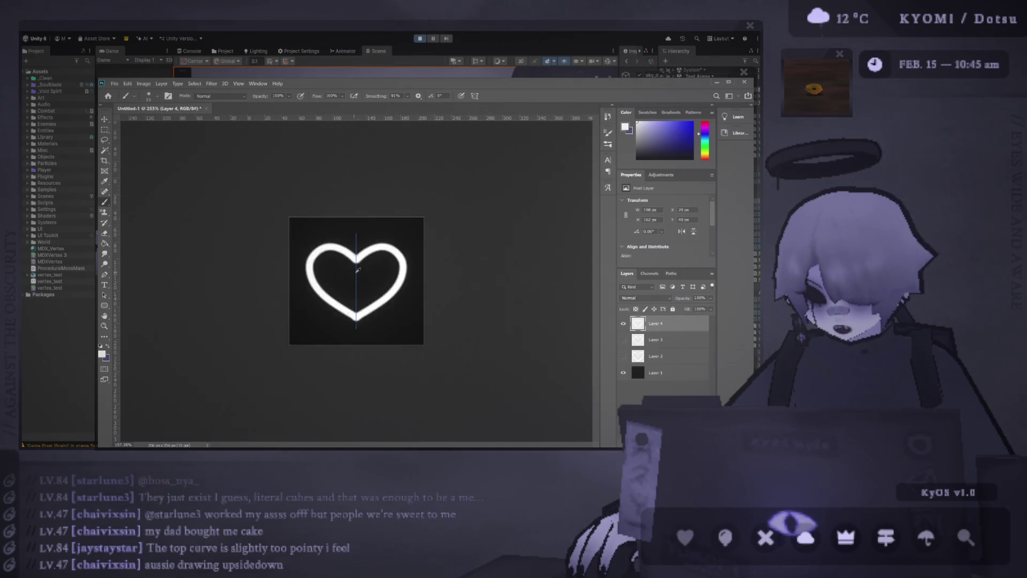
scroll(426, 306, "down", 1)
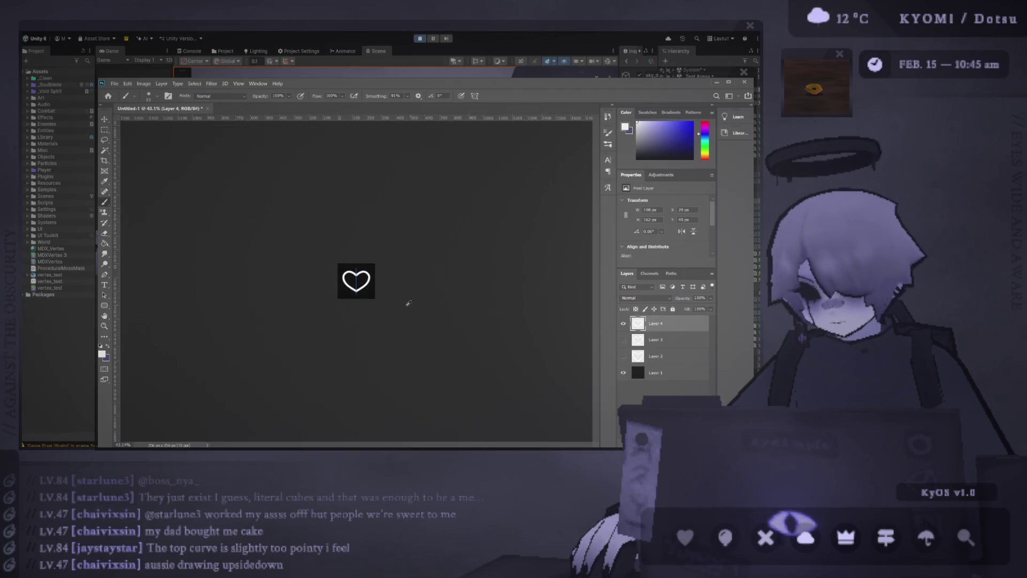
scroll(361, 277, "up", 6)
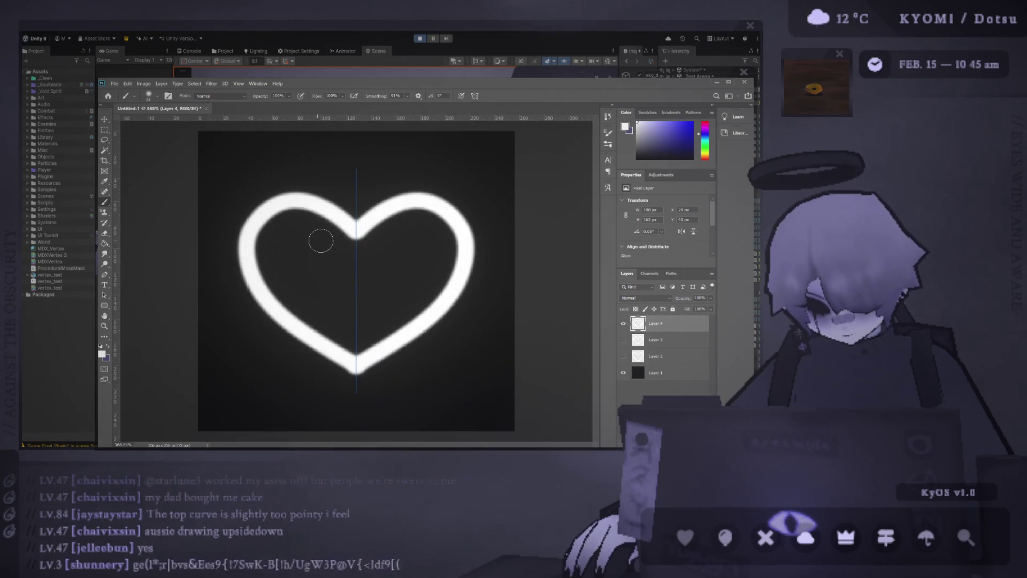
Fill the heart's interior with white, painting out the dark notch in its centre
left_click_drag(333, 237, 389, 233)
mouse_move(283, 211)
left_mouse_down()
mouse_move(296, 221)
mouse_move(280, 249)
mouse_move(384, 372)
left_mouse_up()
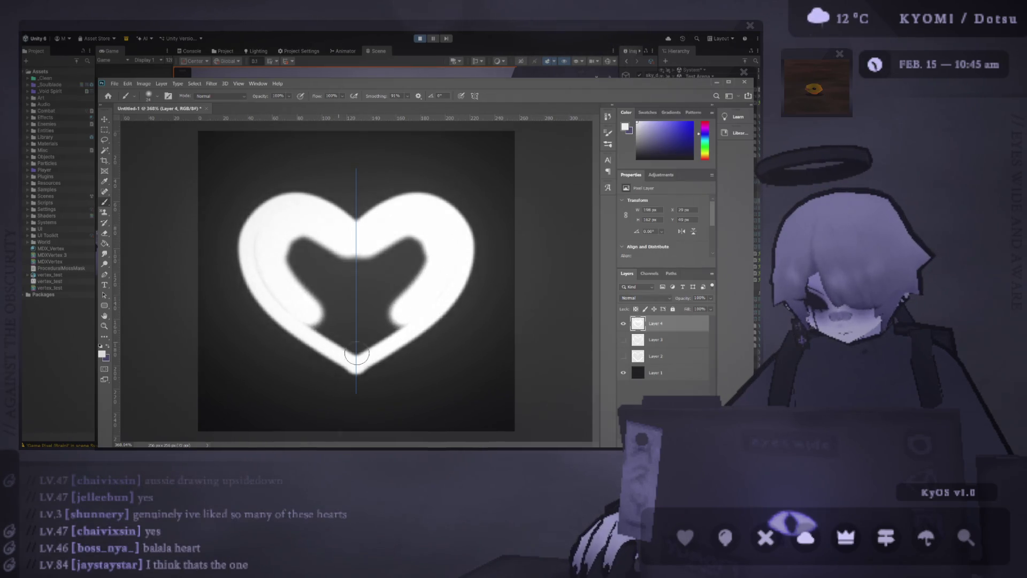
left_click_drag(353, 329, 359, 341)
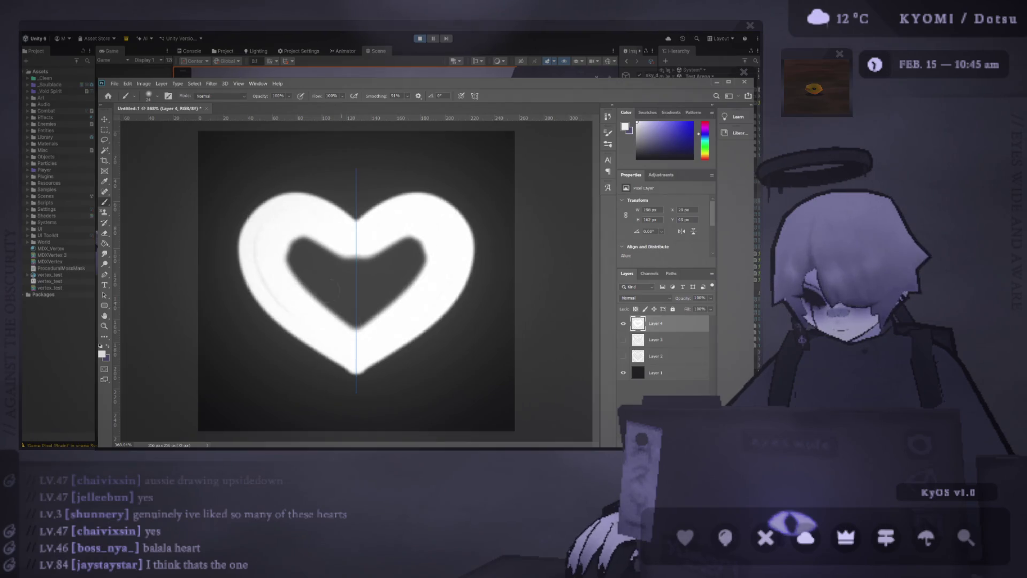
mouse_move(305, 257)
left_mouse_down()
mouse_move(353, 314)
mouse_move(273, 292)
left_mouse_up()
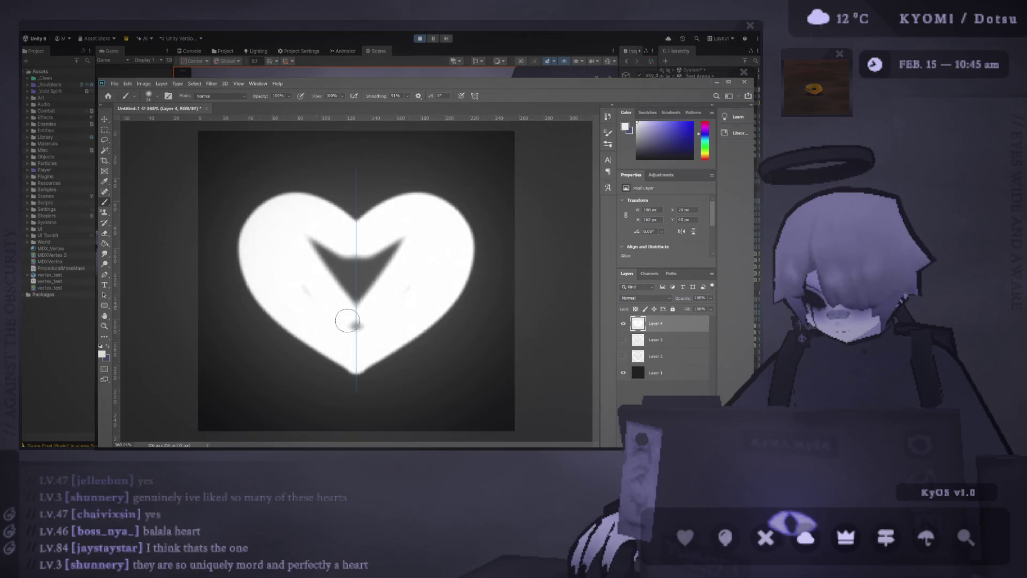
left_click_drag(339, 285, 350, 306)
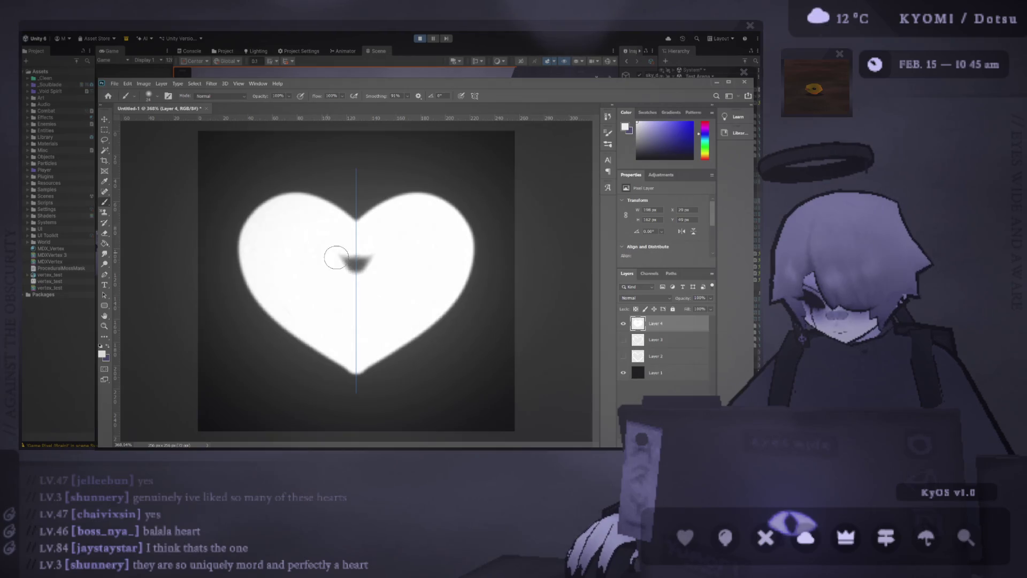
left_click_drag(325, 252, 394, 271)
scroll(314, 269, "down", 5)
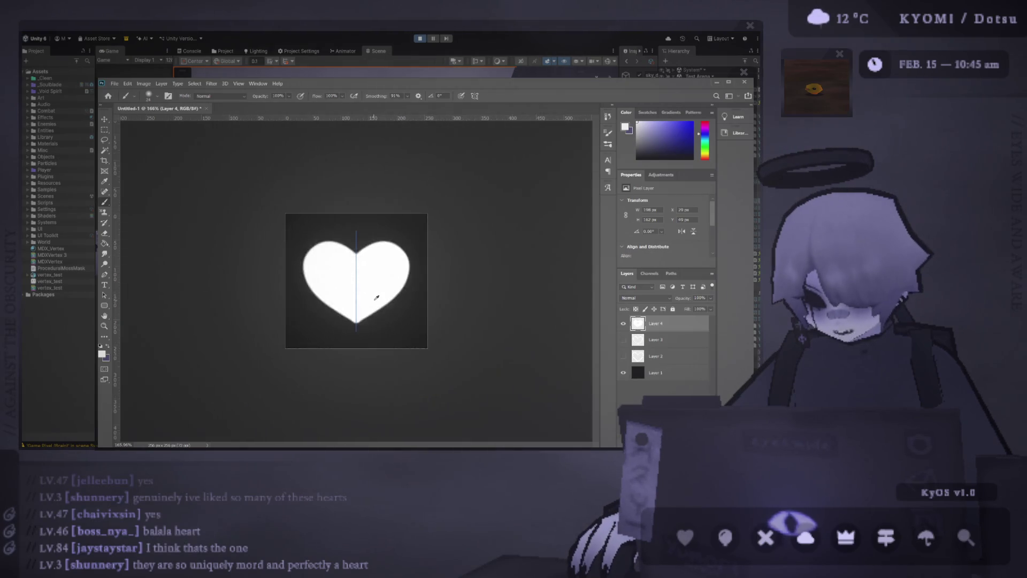
scroll(354, 282, "down", 3)
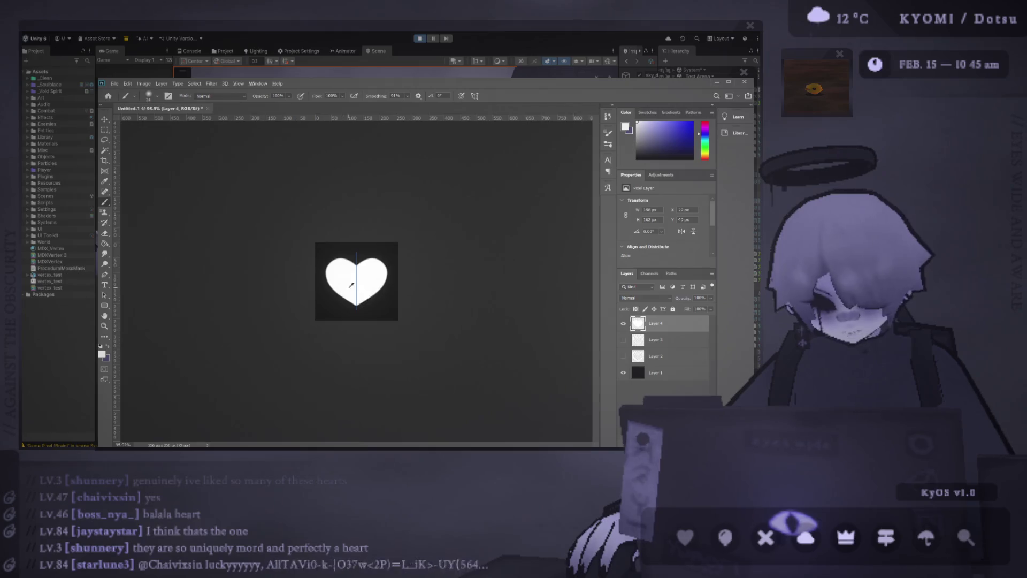
scroll(382, 303, "up", 4)
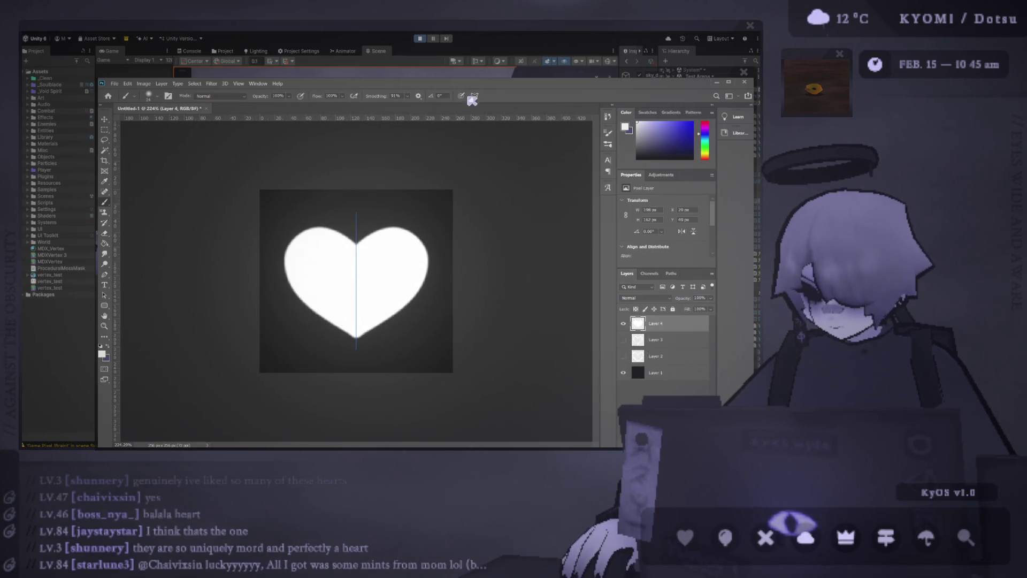
scroll(356, 321, "down", 3)
scroll(356, 321, "up", 3)
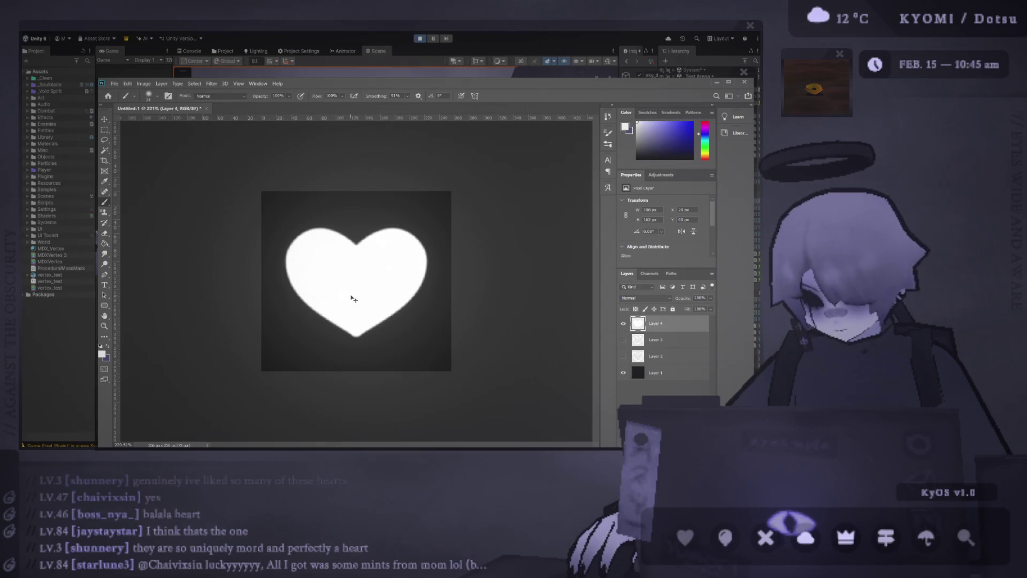
Free-transform the heart slightly taller and narrower and apply the new proportions
key("ctrl+t")
left_click_drag(357, 227, 356, 212)
left_click_drag(430, 288, 425, 281)
key("ctrl+z")
key("ctrl+z")
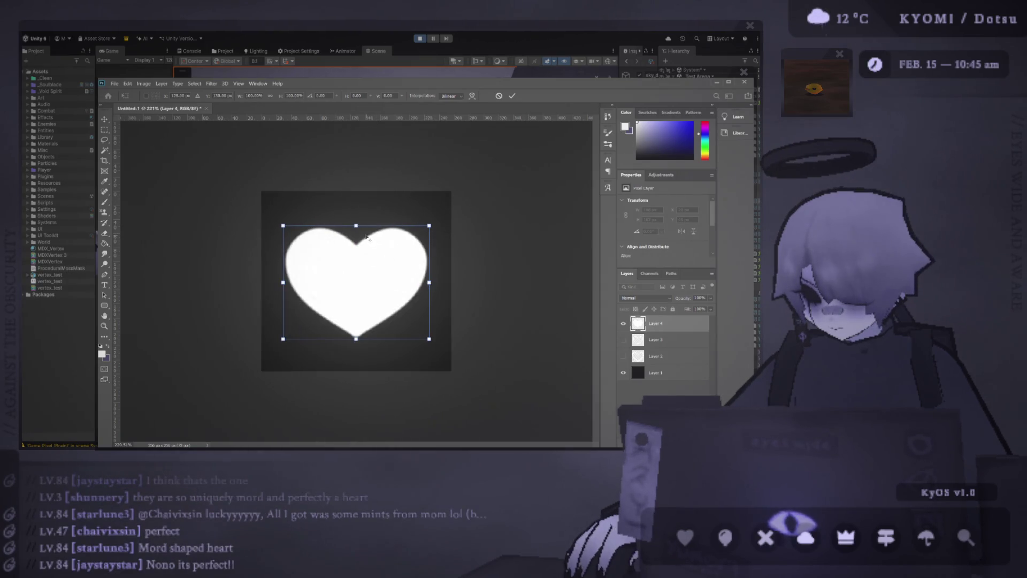
left_click_drag(357, 227, 356, 215)
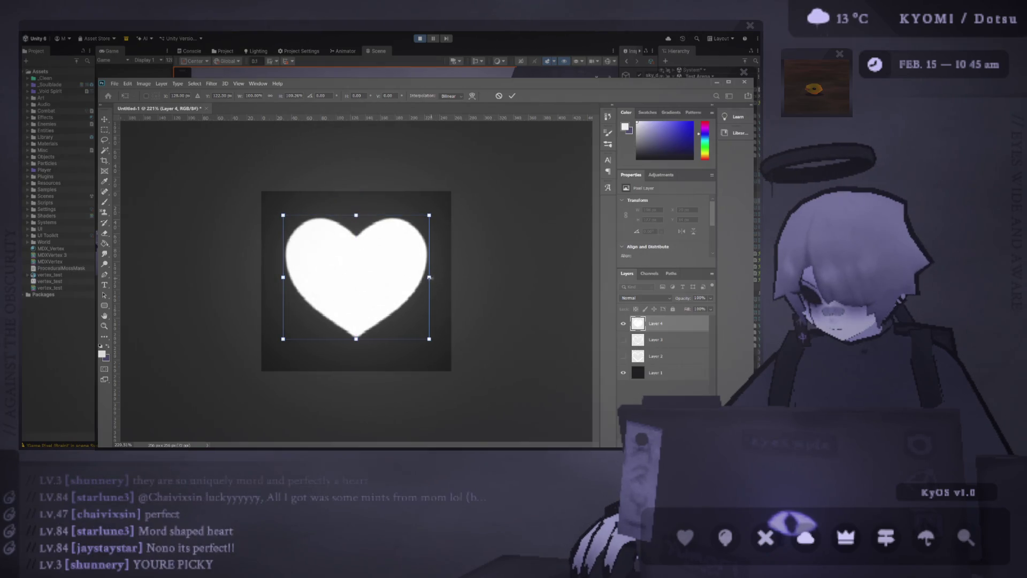
left_click_drag(431, 277, 425, 278)
left_click(523, 95)
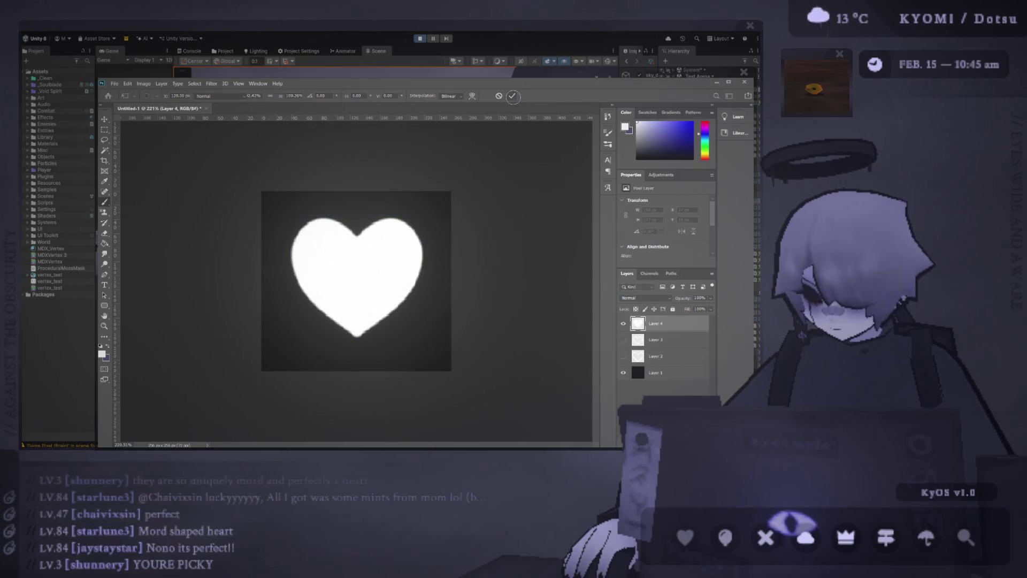
key("v")
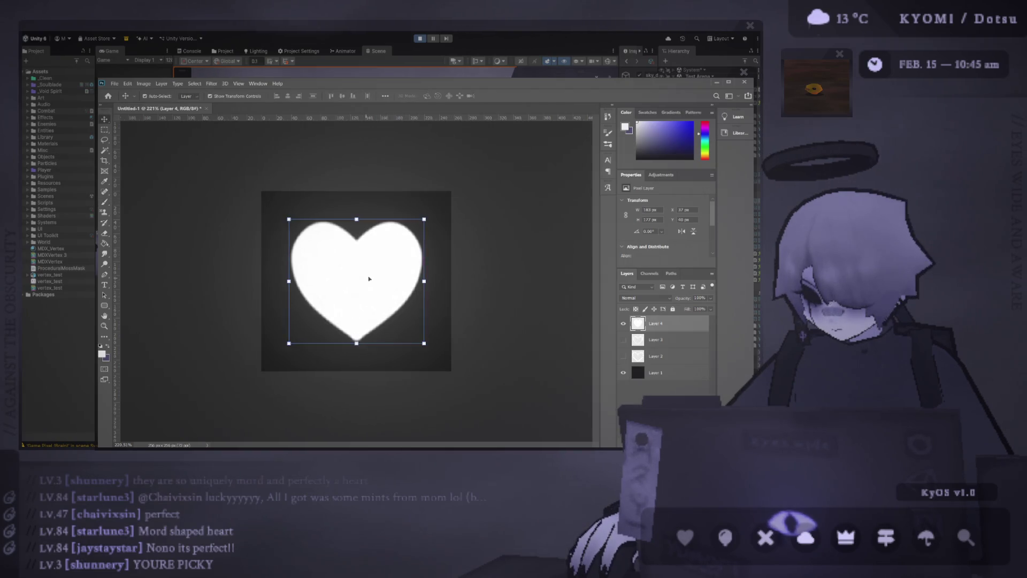
scroll(393, 286, "down", 4)
scroll(390, 297, "up", 3)
key("b")
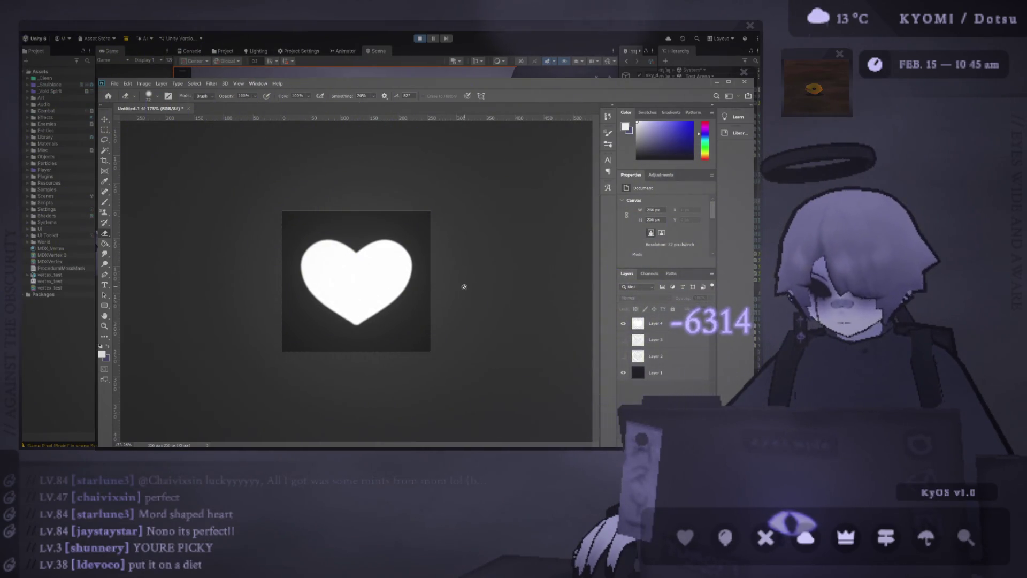
scroll(401, 322, "up", 2)
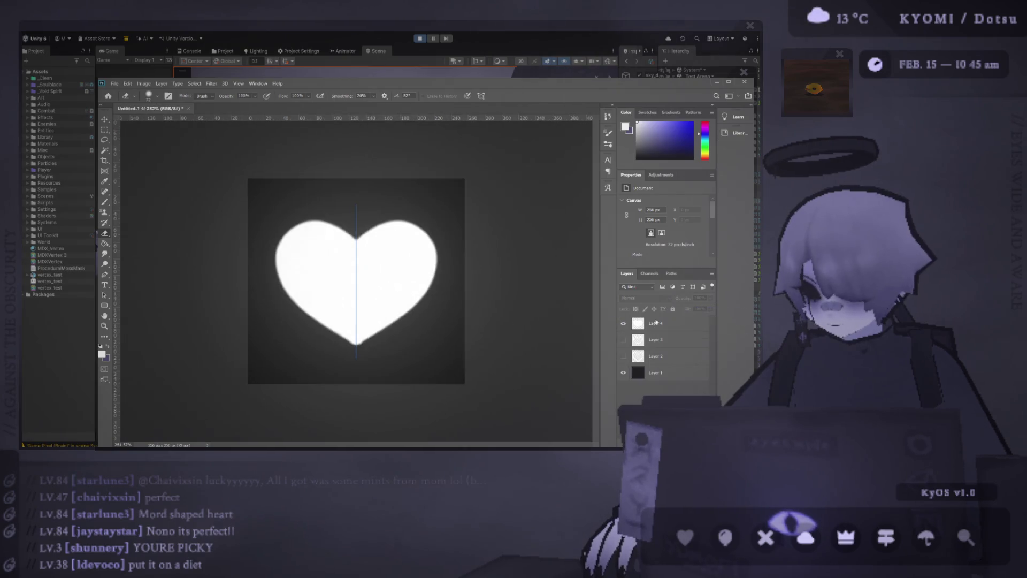
scroll(321, 354, "up", 3)
scroll(303, 370, "up", 2)
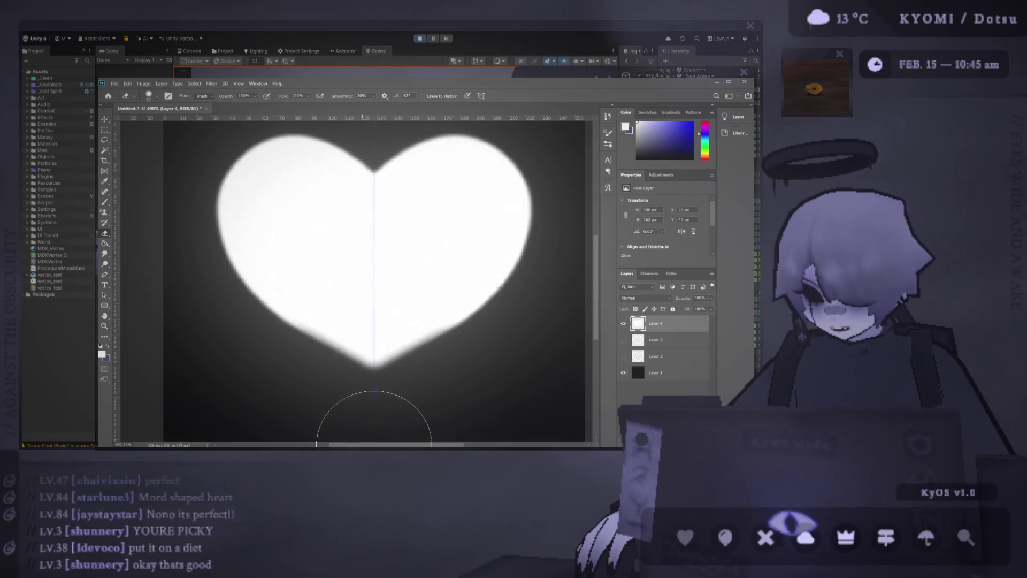
scroll(325, 401, "down", 1)
Touch up the heart's bottom tip, trying and removing a horizontal guide across it
left_click(300, 393)
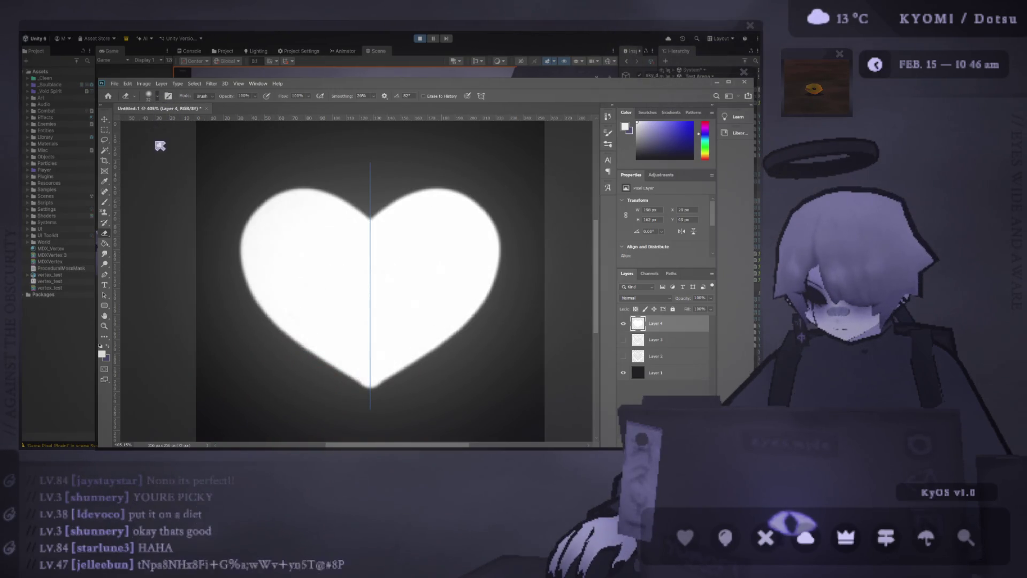
scroll(363, 408, "down", 1)
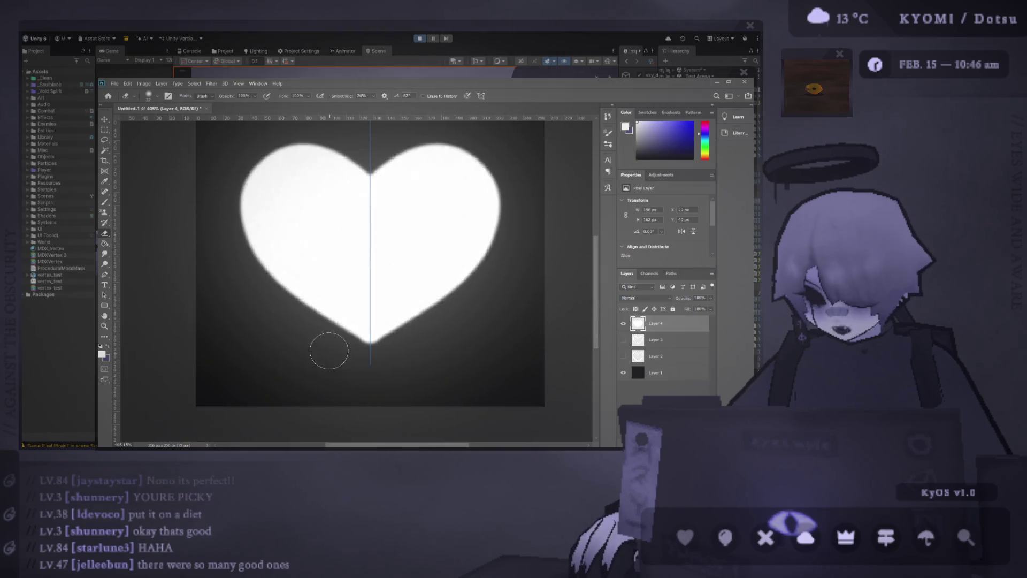
left_click(372, 357)
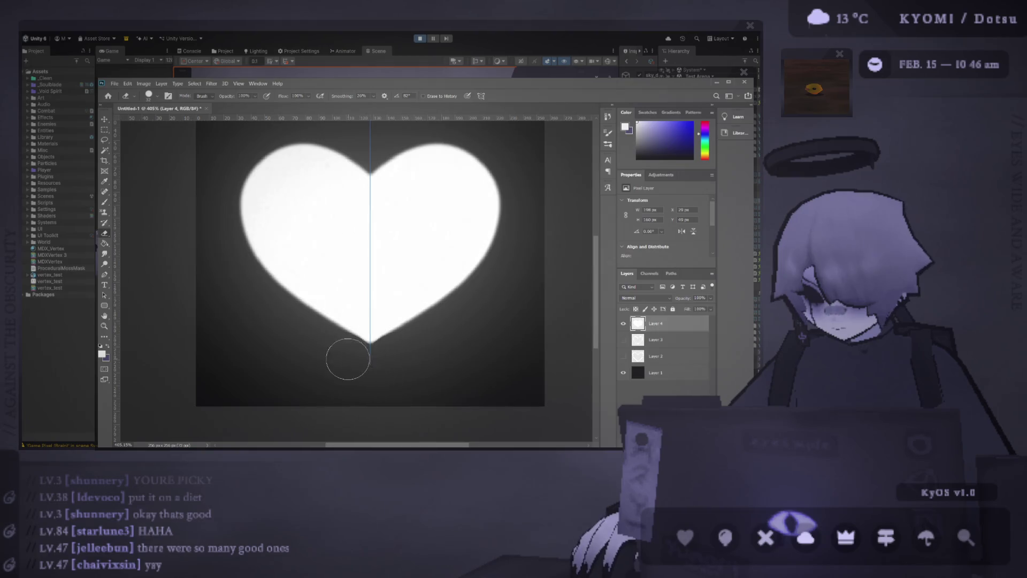
scroll(428, 392, "down", 2)
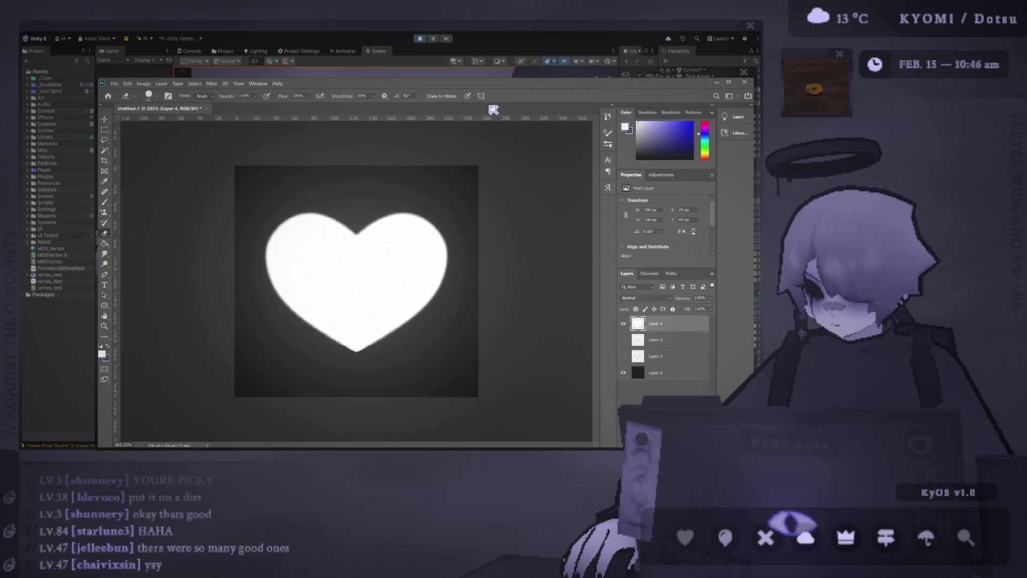
scroll(324, 265, "down", 2)
scroll(324, 369, "up", 3)
scroll(324, 413, "up", 4)
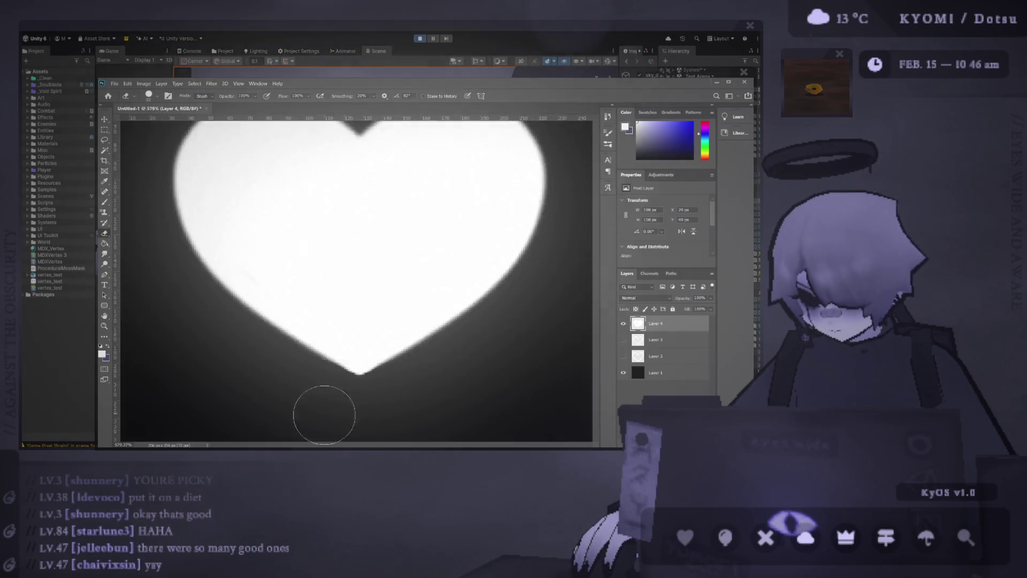
scroll(325, 414, "up", 3)
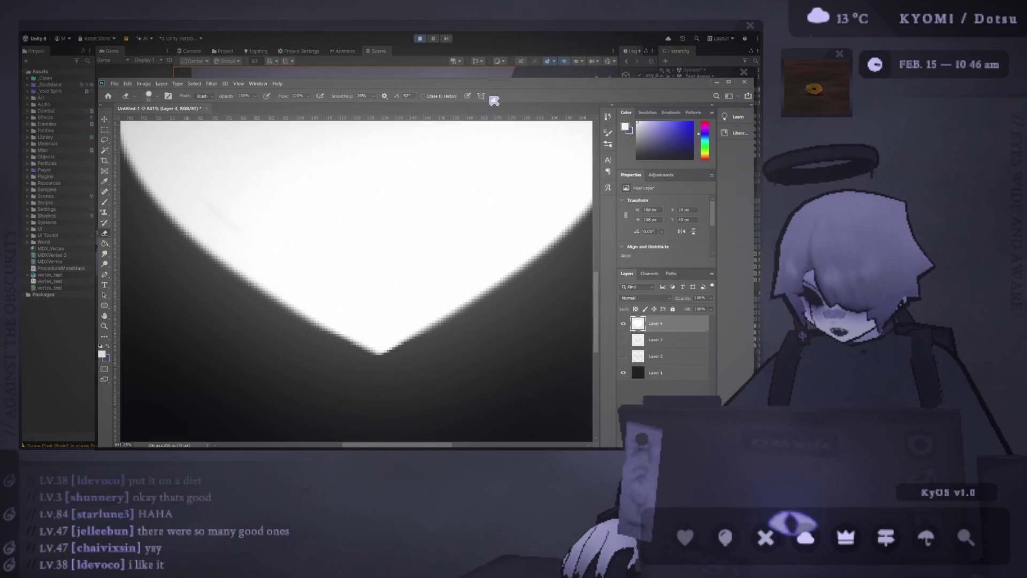
left_click_drag(507, 121, 507, 144)
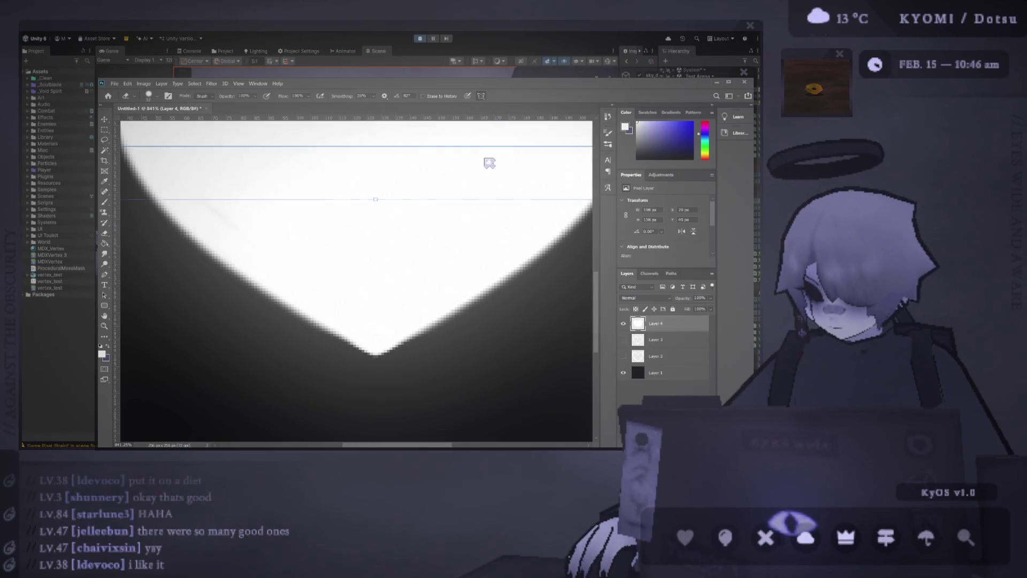
key("ctrl+z")
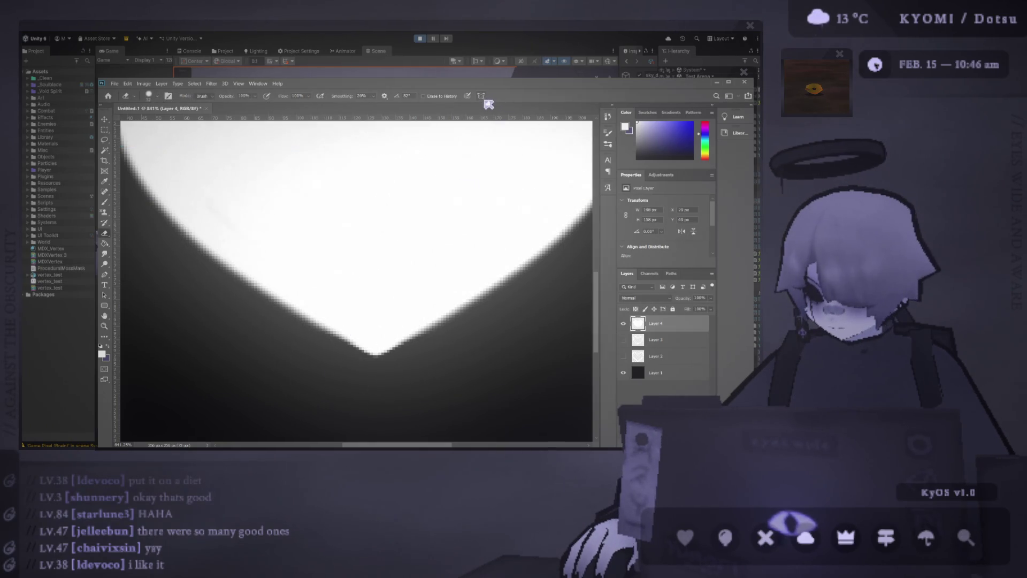
Start and cancel a resize, then zoom out to view the whole document
key("ctrl+t")
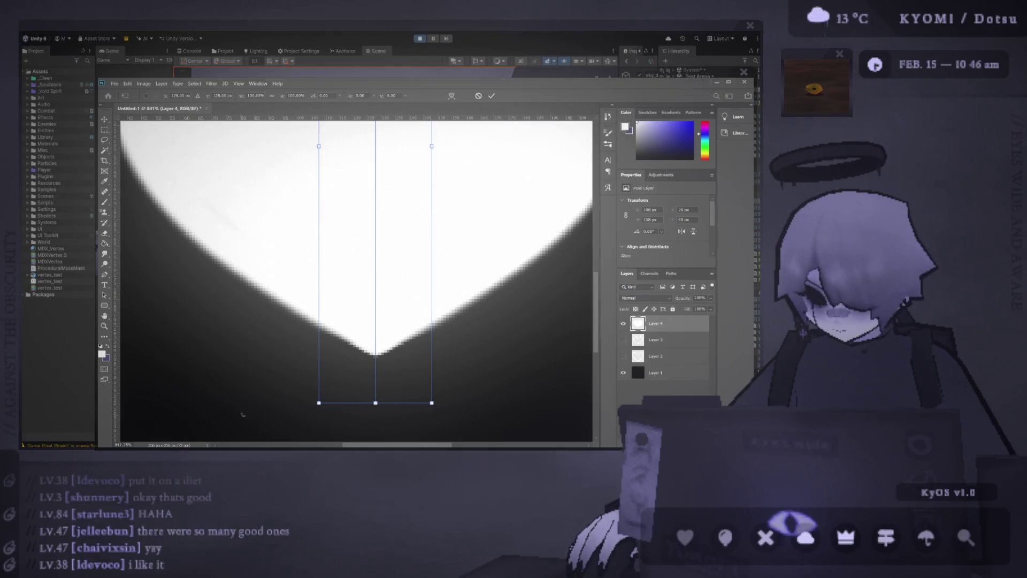
key("Return")
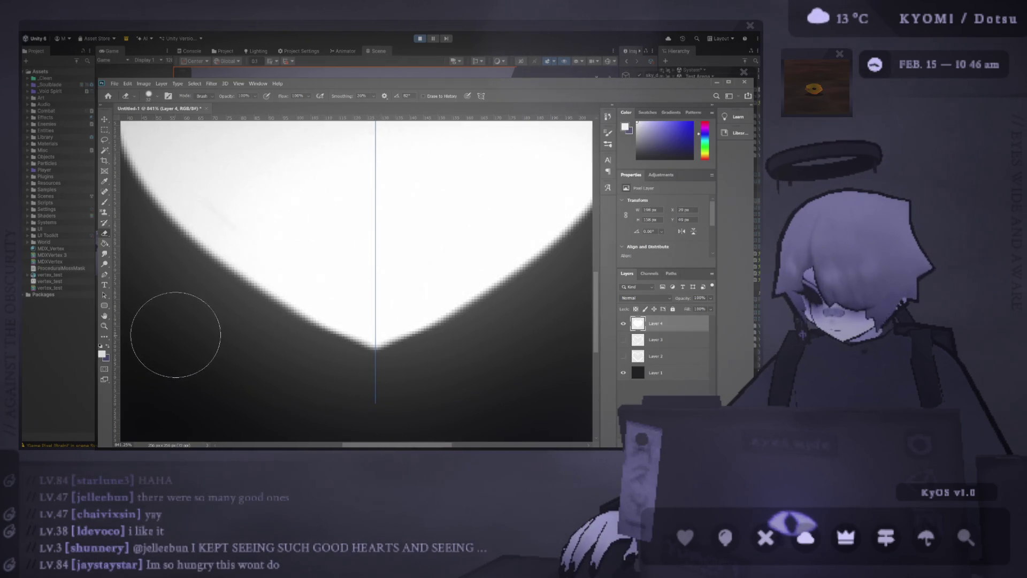
key("ctrl+0")
key("ctrl+minus")
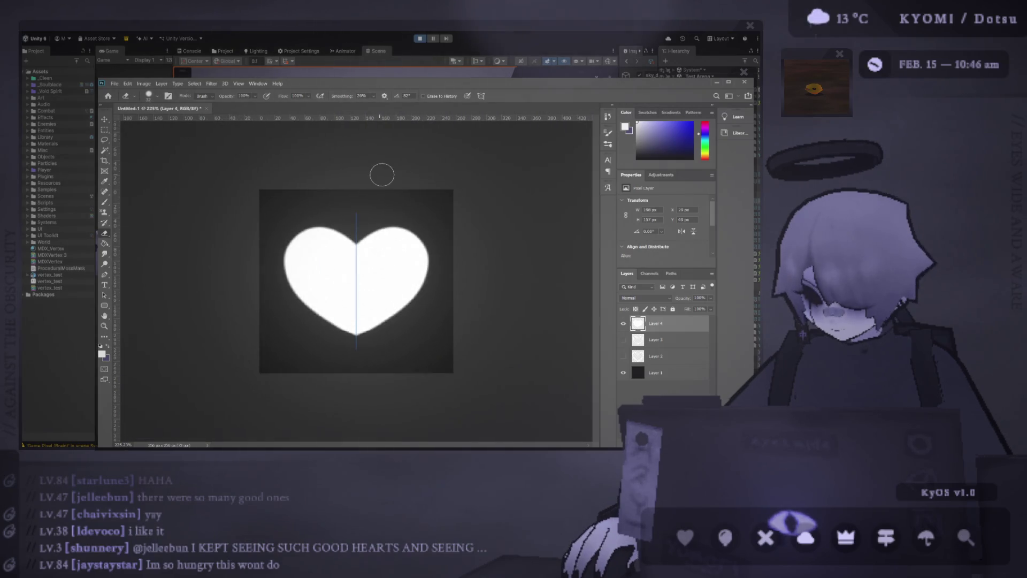
scroll(362, 193, "up", 5)
scroll(362, 241, "up", 5)
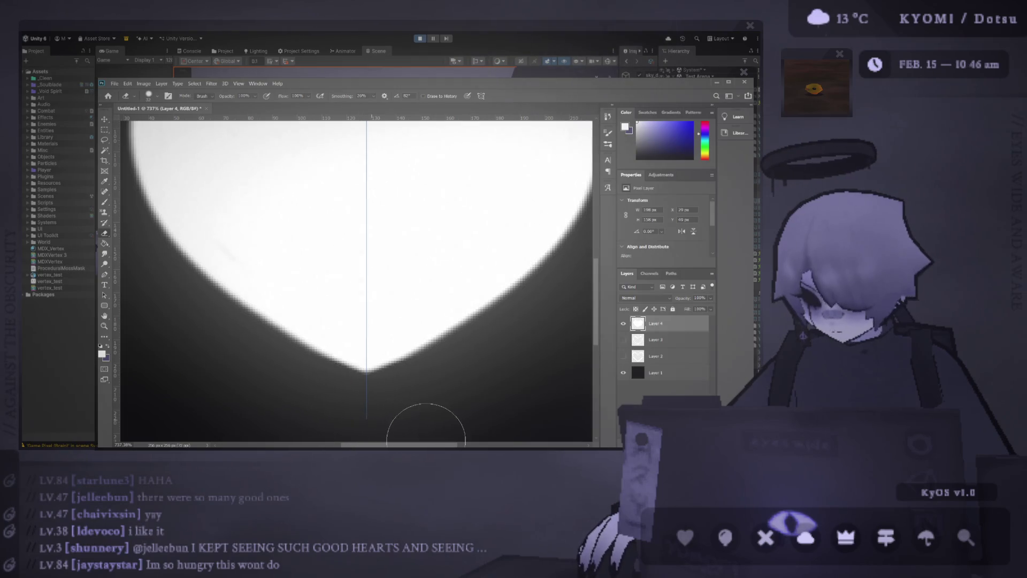
scroll(426, 421, "down", 5)
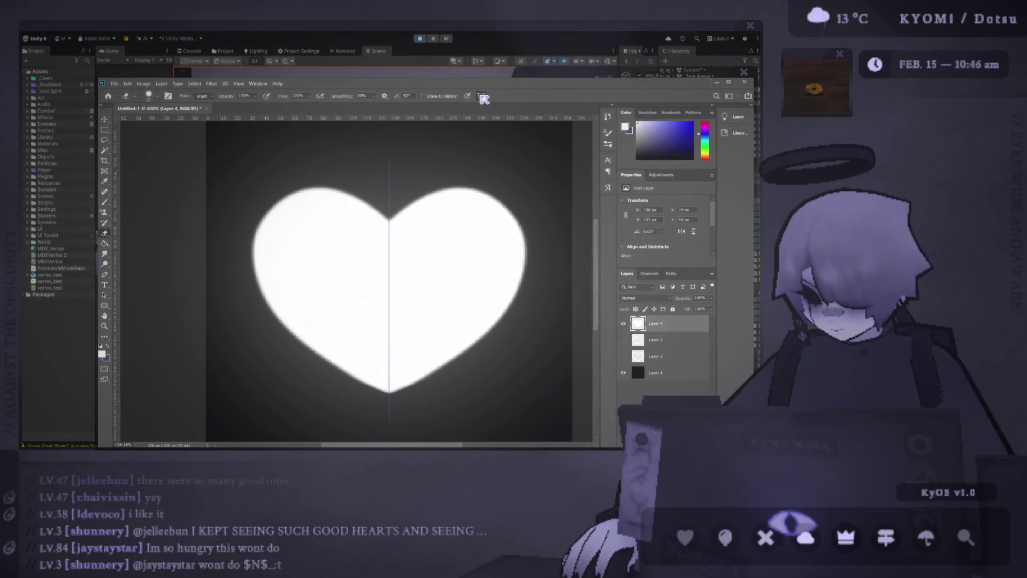
scroll(450, 273, "down", 4)
scroll(449, 273, "down", 3)
scroll(438, 293, "down", 3)
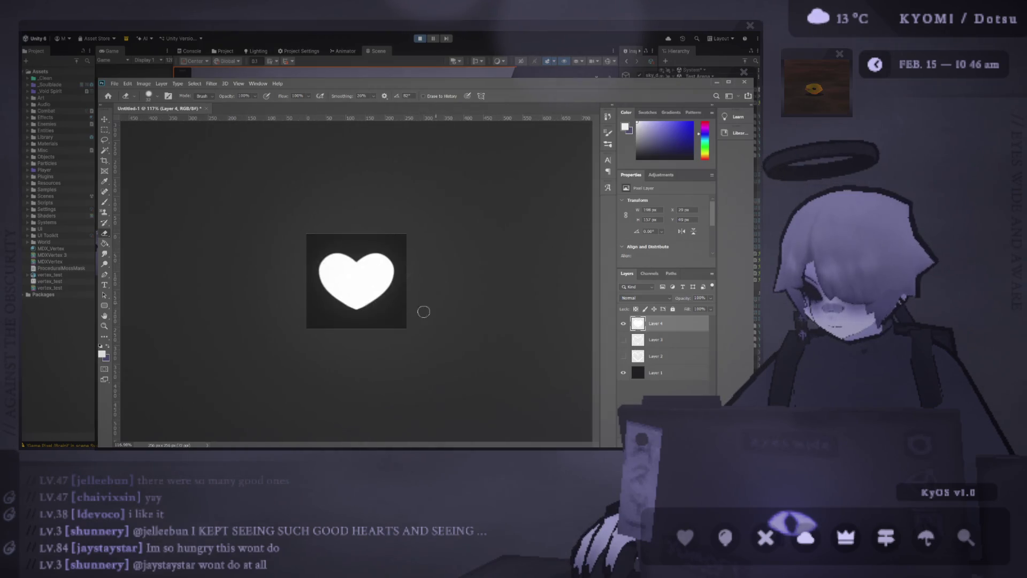
scroll(406, 339, "up", 2)
scroll(434, 362, "up", 1)
Hide the vertical centre guide through the heart with Ctrl+;
key("ctrl+semicolon")
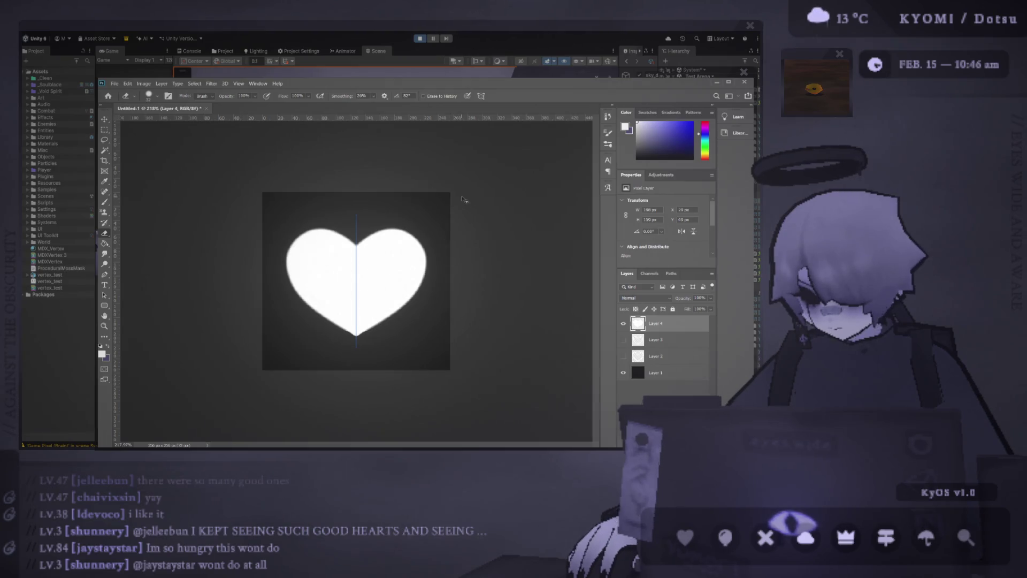
scroll(443, 285, "down", 2)
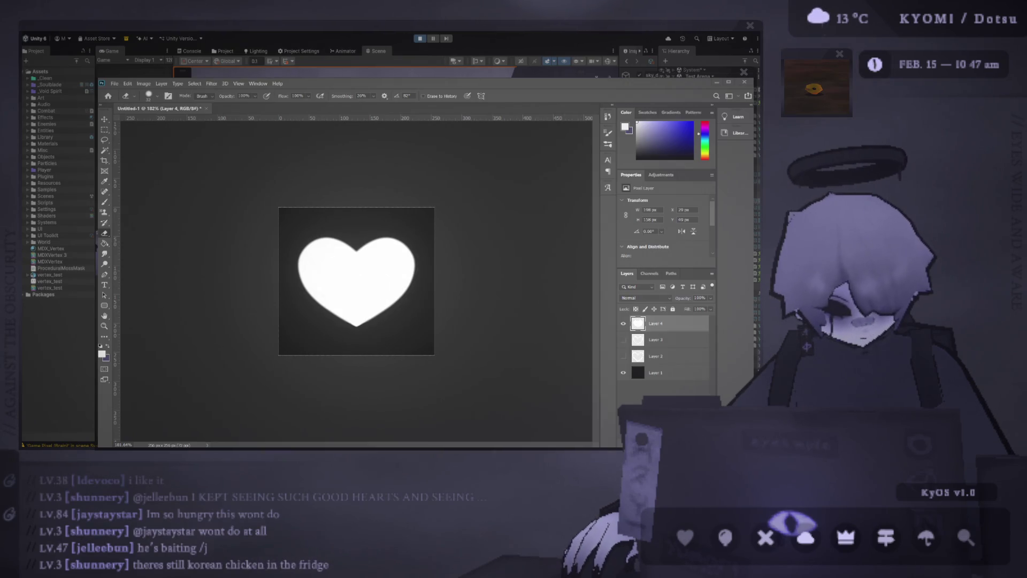
scroll(304, 297, "up", 2)
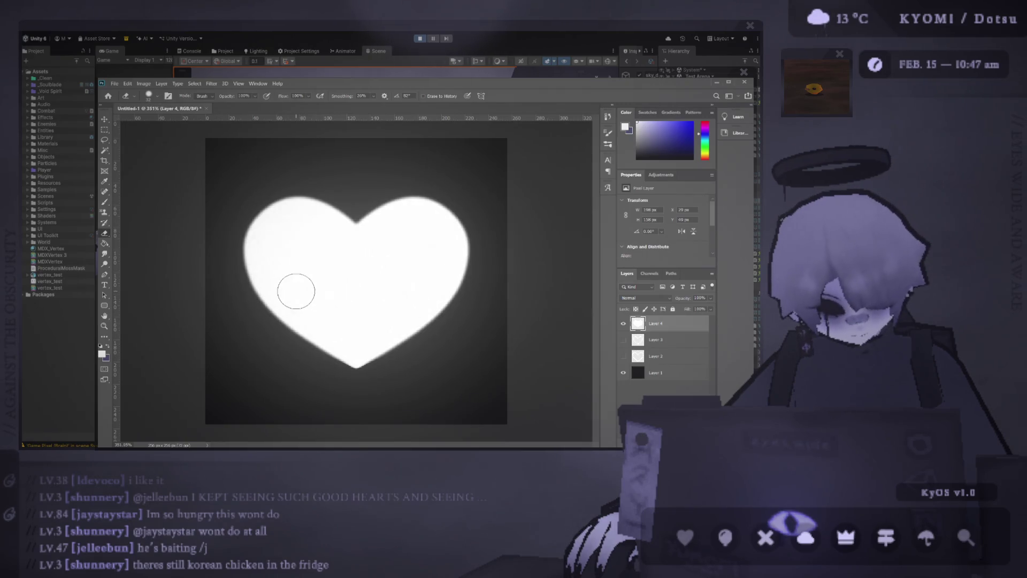
Paint zigzag crack strokes through the heart with a smaller brush, undo them, then switch to Unity
left_click_drag(305, 240, 329, 318)
key("ctrl+z")
key("bracketleft")
key("bracketleft")
key("bracketleft")
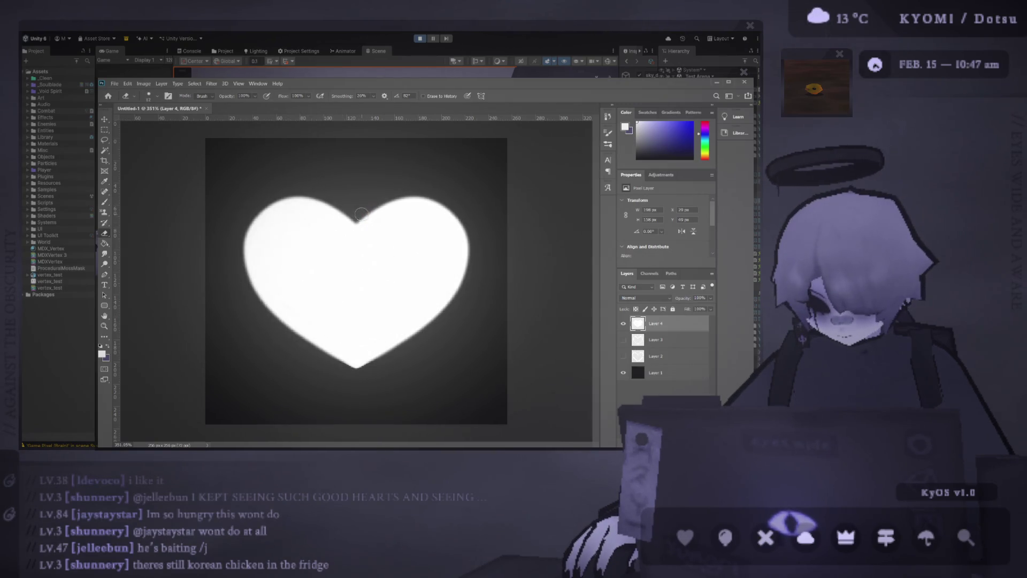
left_click_drag(360, 214, 353, 365)
scroll(339, 382, "down", 2)
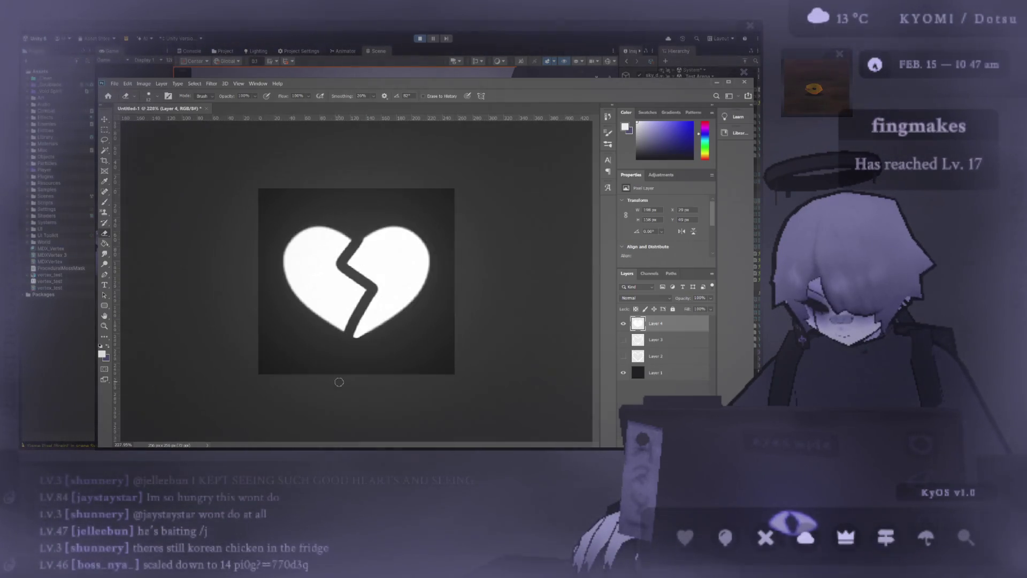
scroll(339, 382, "down", 2)
key("ctrl+z")
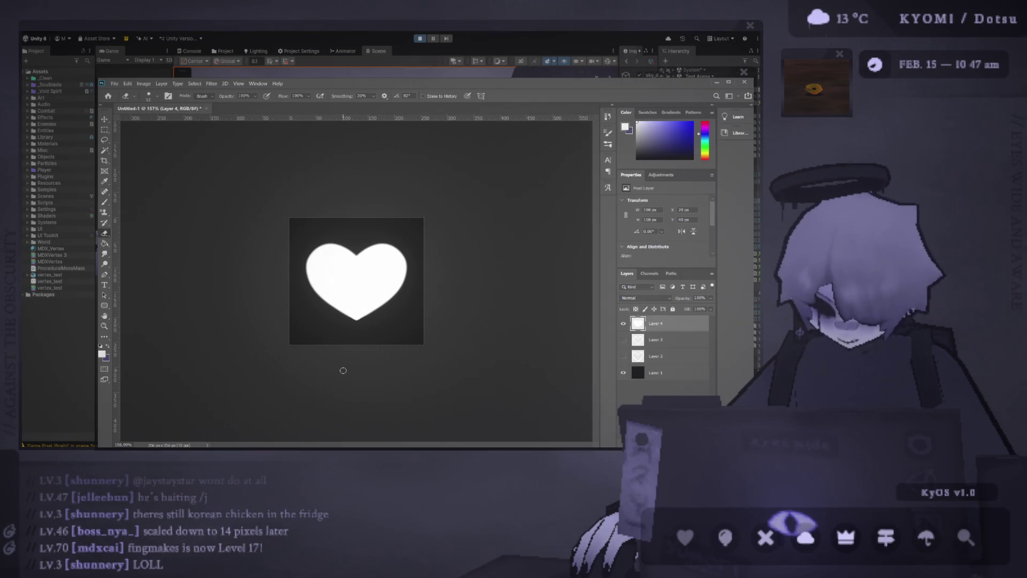
scroll(343, 370, "up", 3)
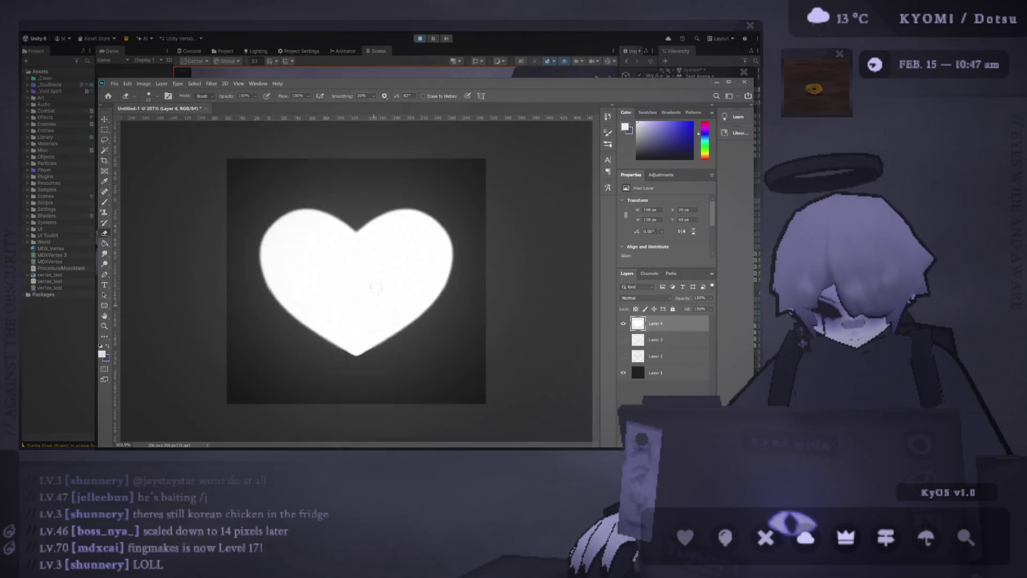
left_click_drag(358, 215, 365, 358)
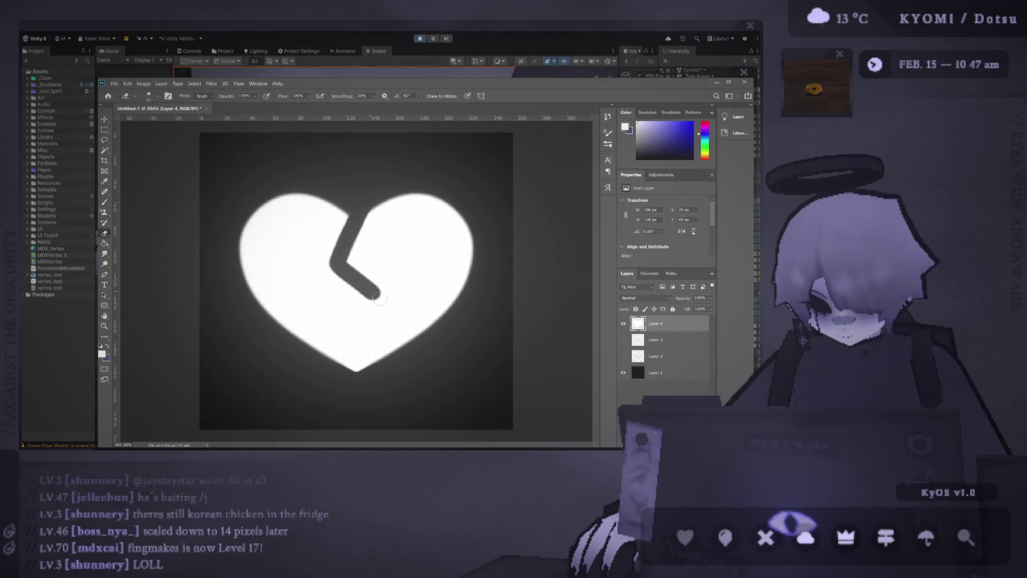
scroll(355, 397, "down", 3)
scroll(356, 397, "down", 2)
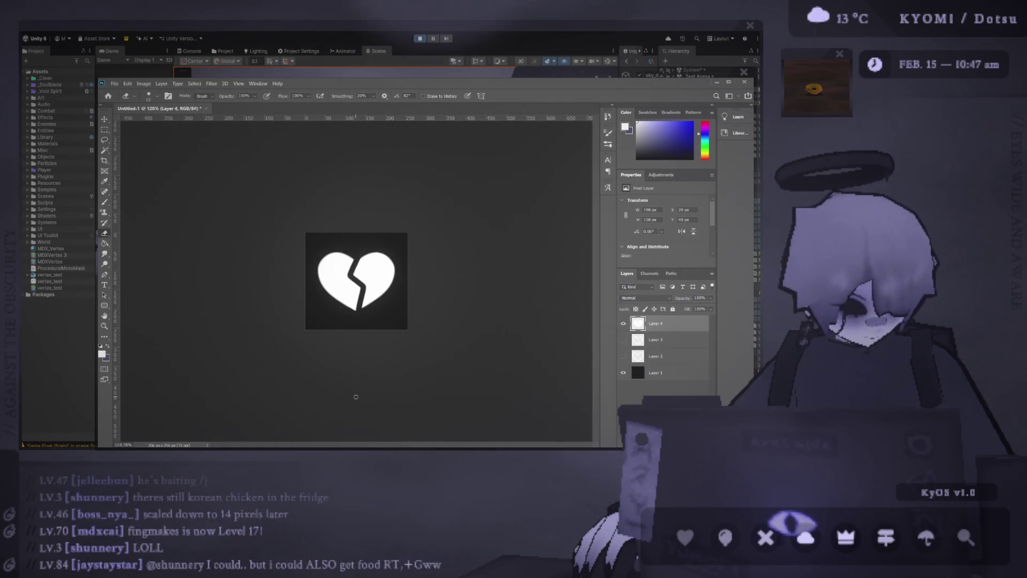
scroll(398, 300, "down", 2)
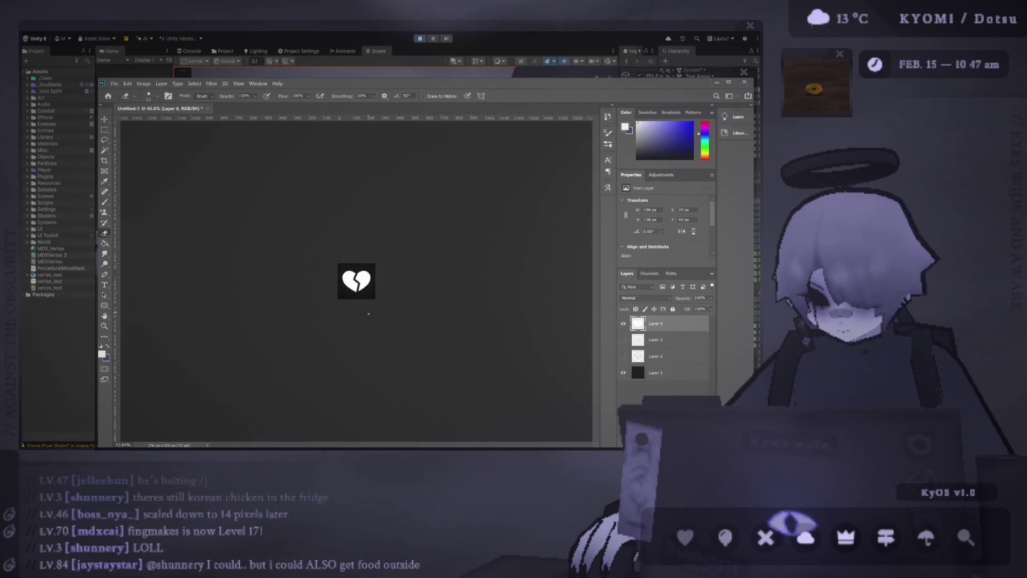
scroll(398, 301, "up", 3)
scroll(385, 305, "up", 3)
scroll(375, 310, "up", 3)
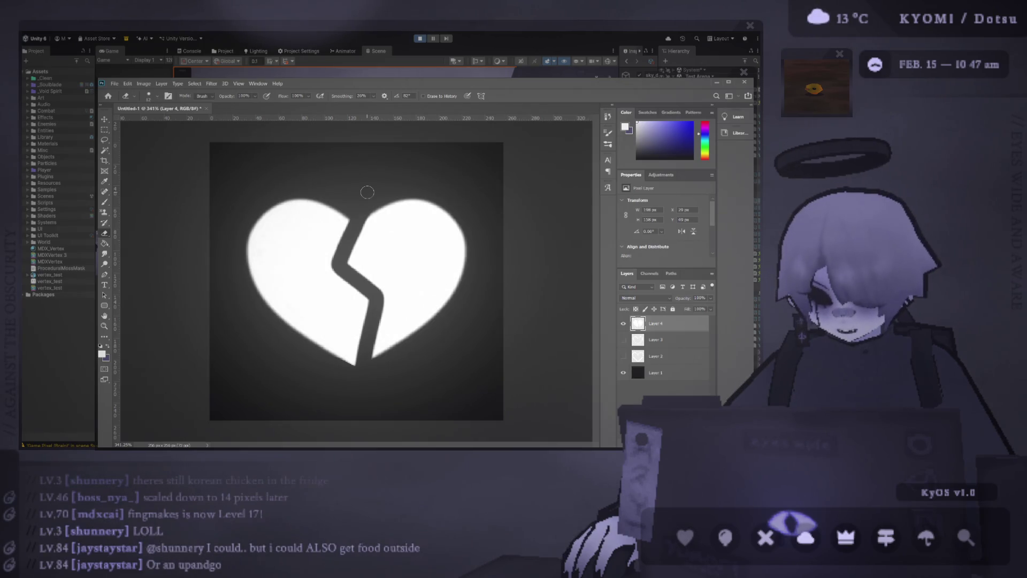
scroll(358, 204, "up", 2)
scroll(361, 201, "down", 2)
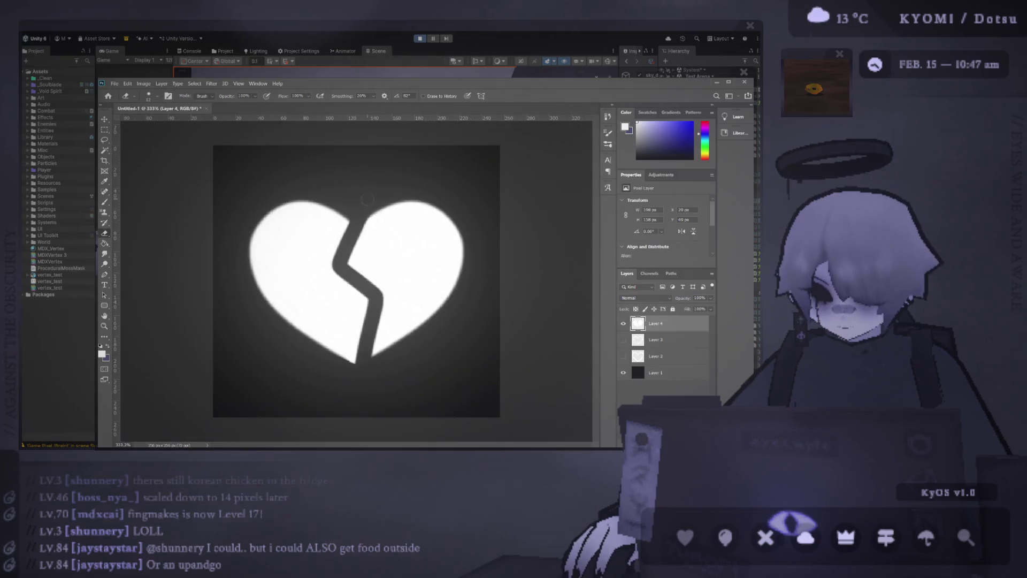
key("ctrl+z")
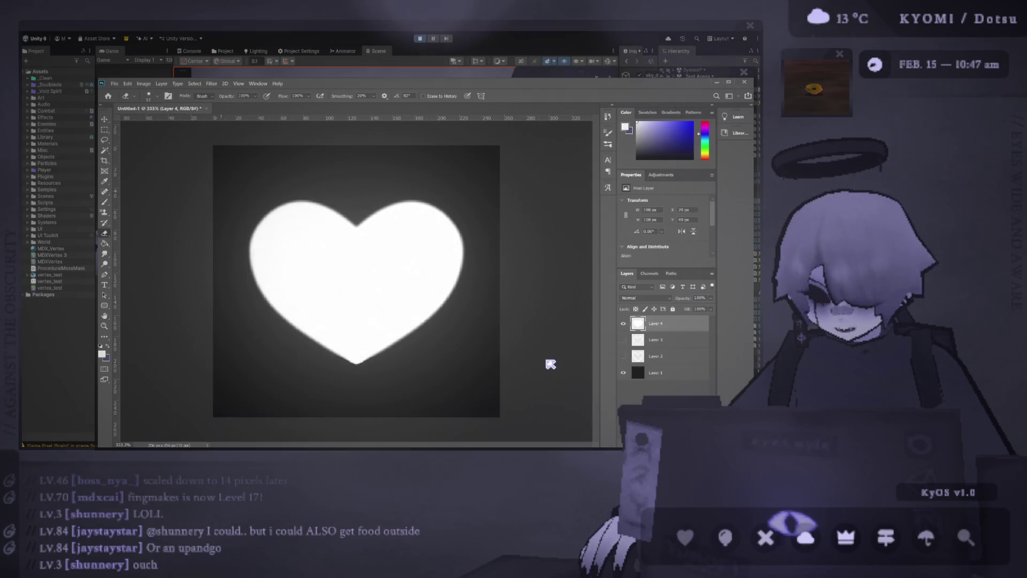
key("alt+Tab")
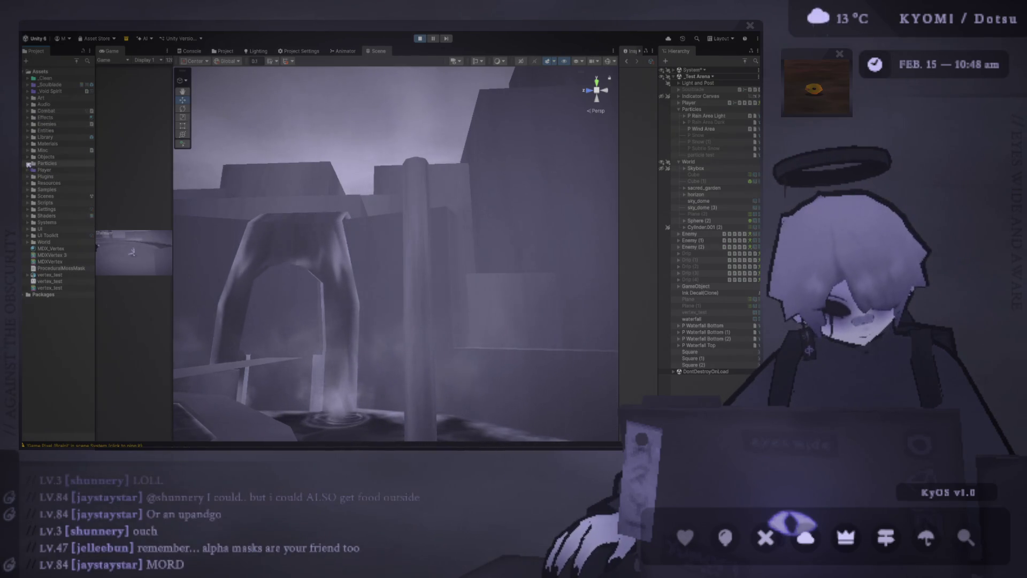
Peek into the Particles folder, then expand the Player folder to show its subfolders
left_click(31, 164)
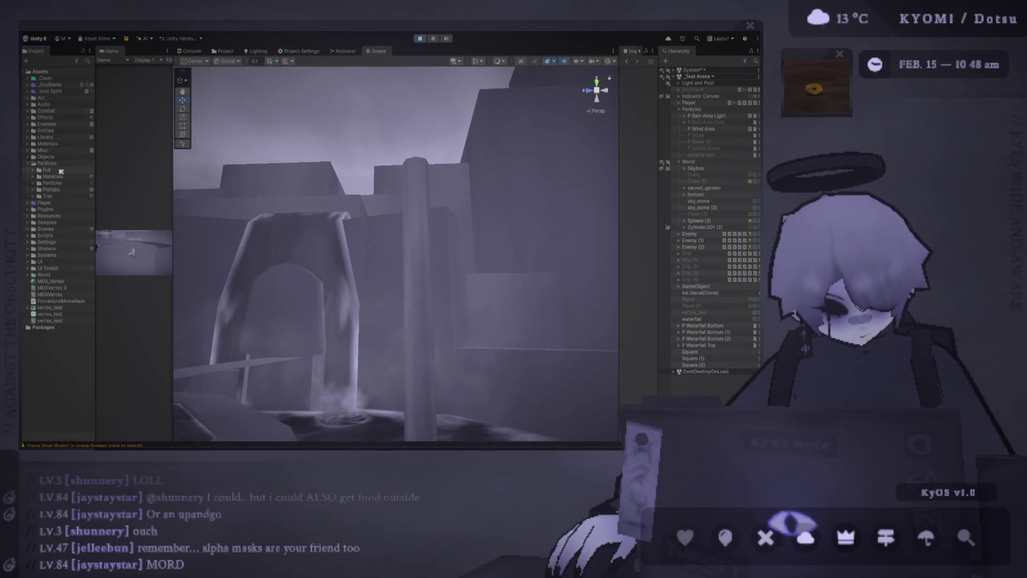
left_click(31, 164)
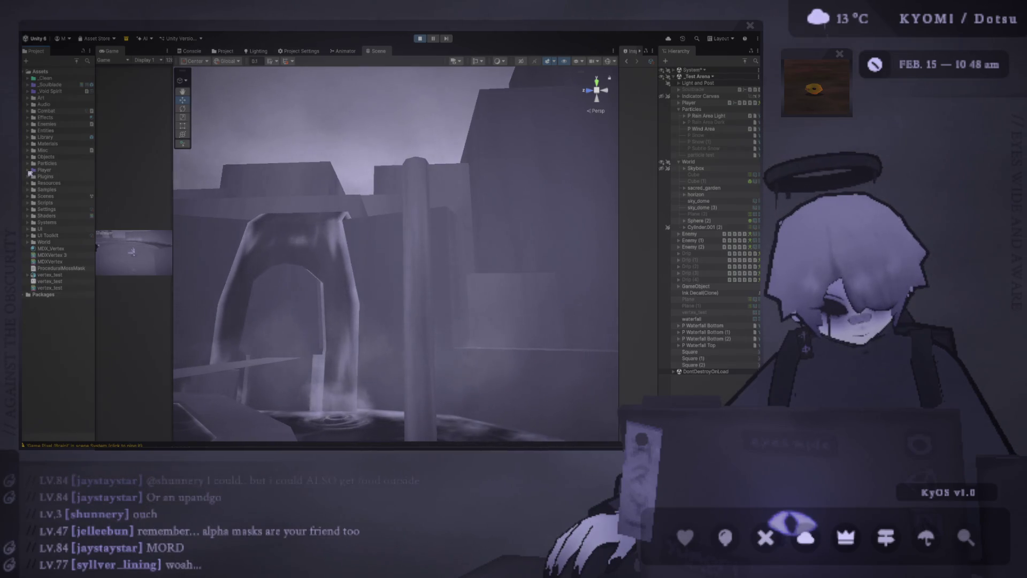
left_click(31, 171)
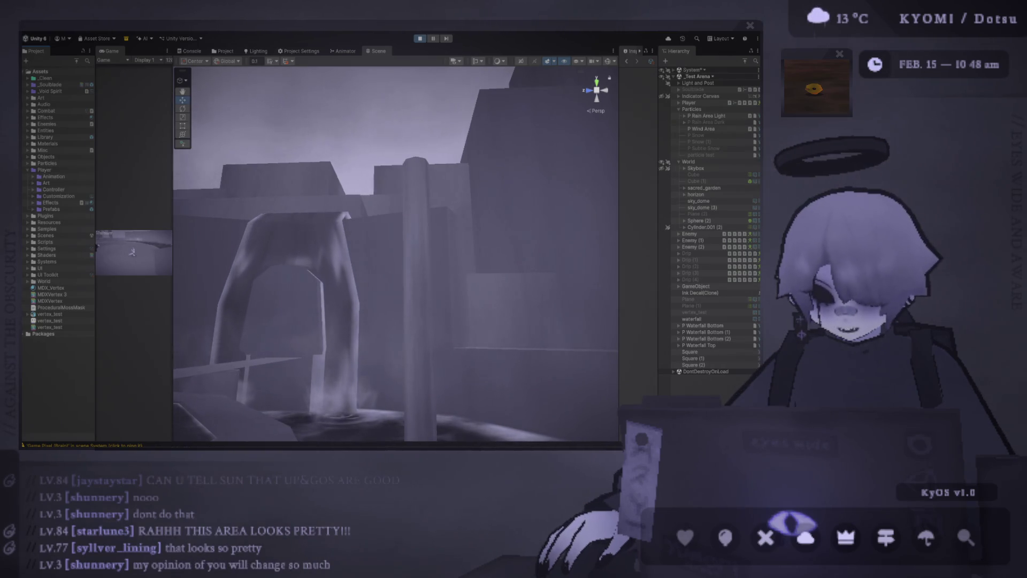
Navigate the Scene view around the fountain, arch and water surface
mouse_move(346, 241)
left_mouse_down()
mouse_move(410, 226)
mouse_move(356, 294)
left_mouse_up()
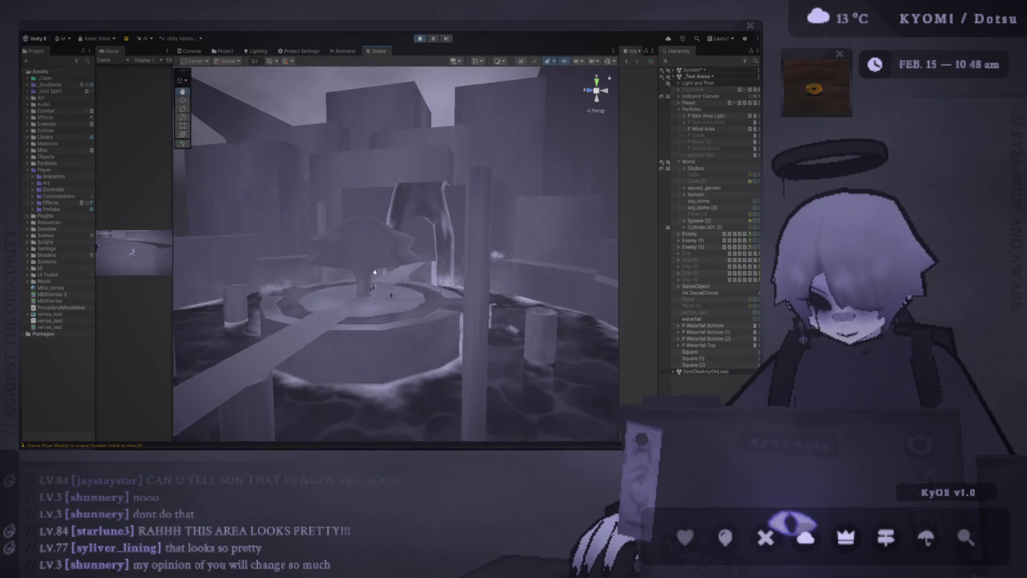
scroll(356, 295, "up", 5)
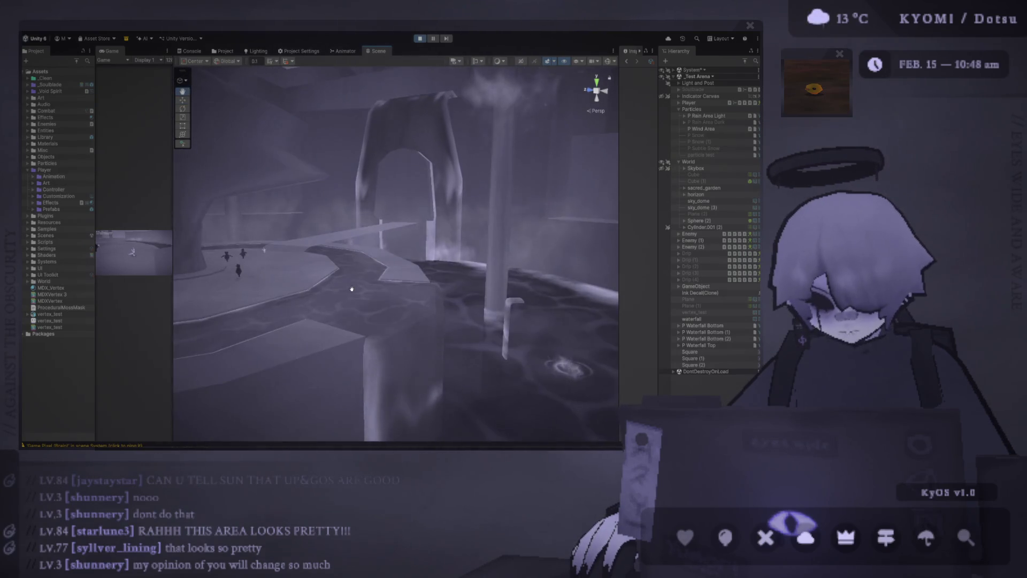
scroll(356, 295, "up", 5)
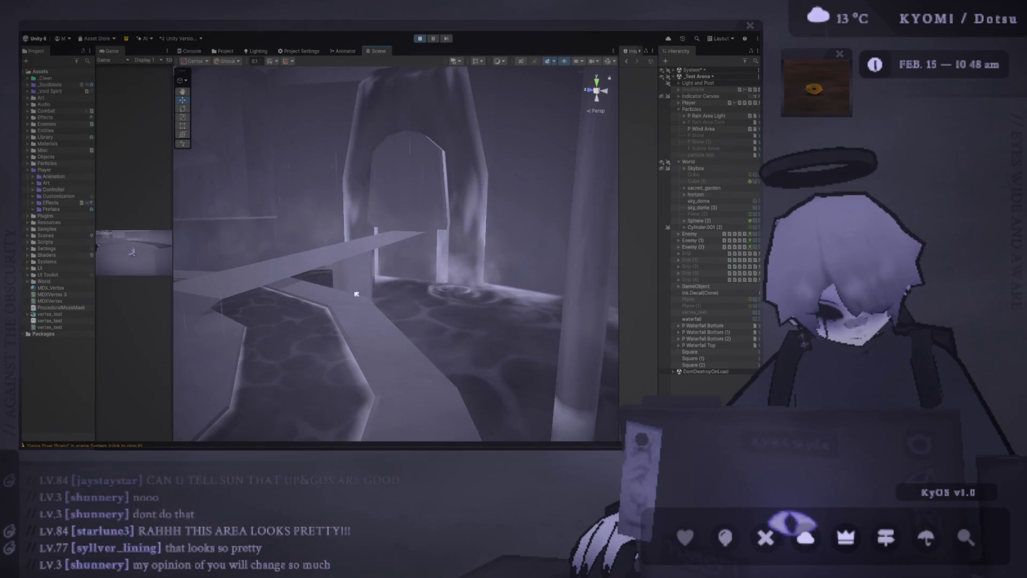
mouse_move(354, 294)
left_mouse_down()
mouse_move(297, 242)
mouse_move(450, 248)
mouse_move(426, 241)
left_mouse_up()
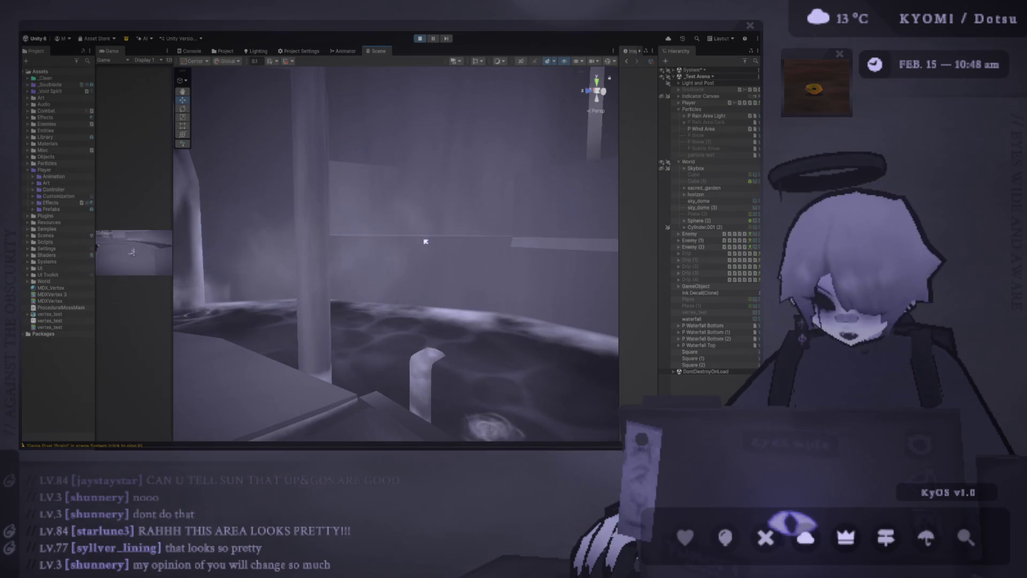
scroll(426, 242, "down", 5)
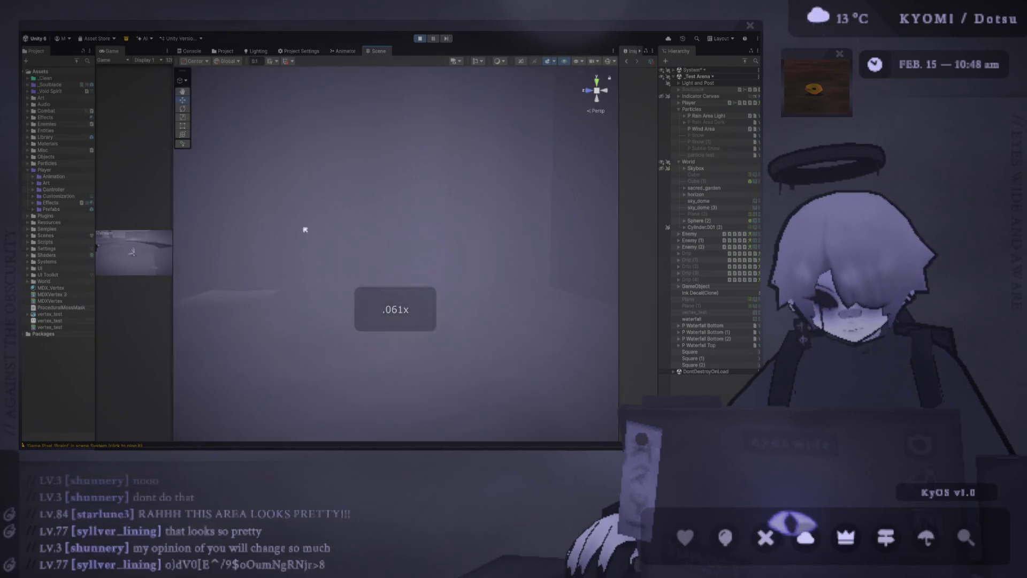
mouse_move(425, 241)
left_mouse_down()
mouse_move(327, 282)
mouse_move(384, 262)
left_mouse_up()
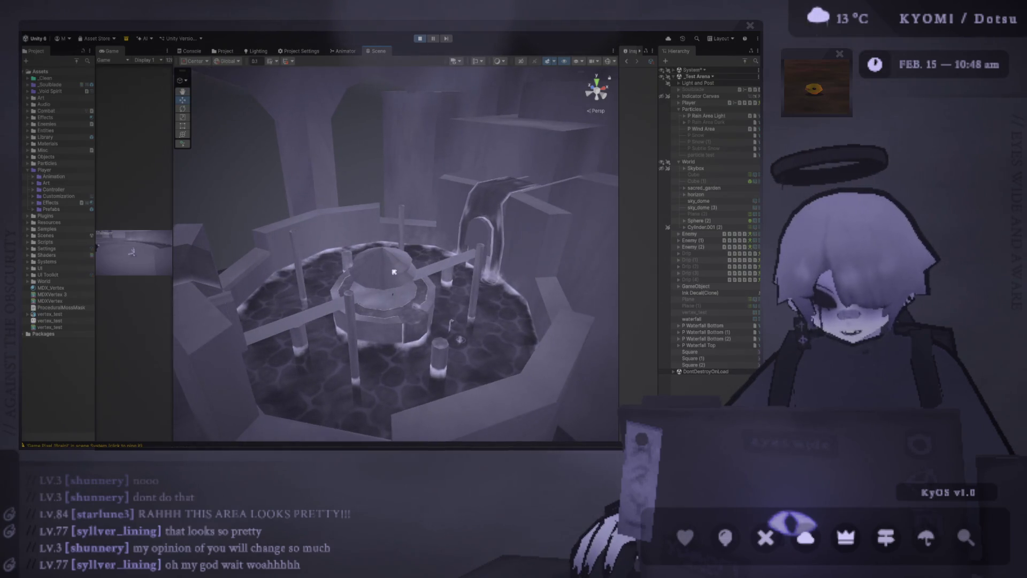
scroll(405, 295, "up", 2)
scroll(377, 301, "up", 2)
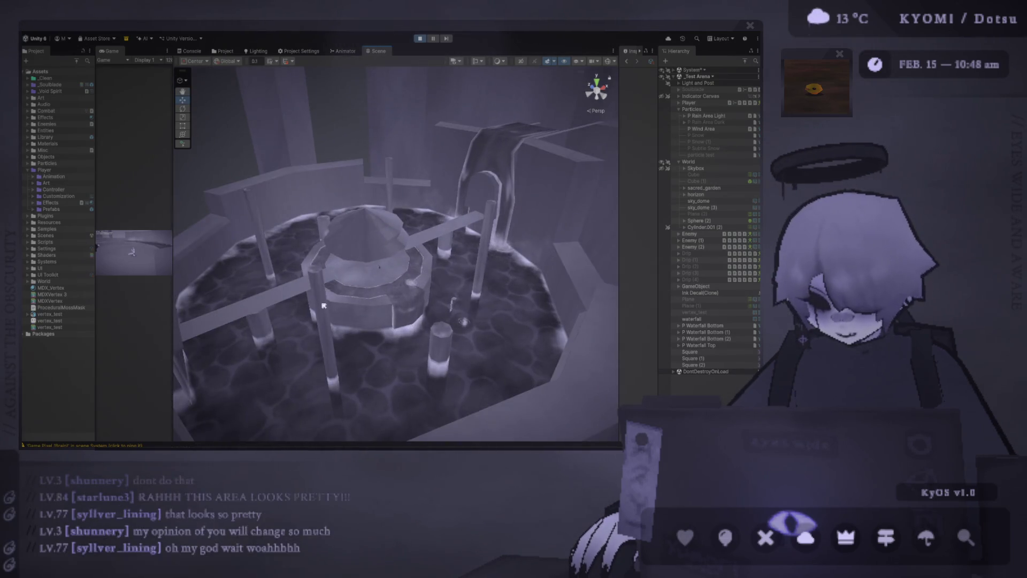
scroll(378, 301, "up", 2)
left_click_drag(377, 301, 460, 320)
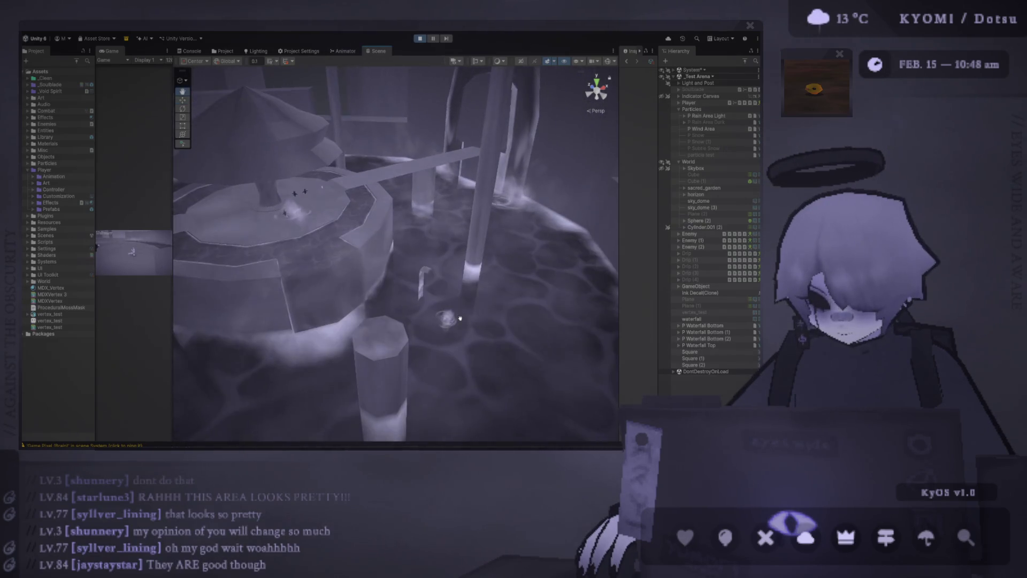
scroll(459, 319, "down", 4)
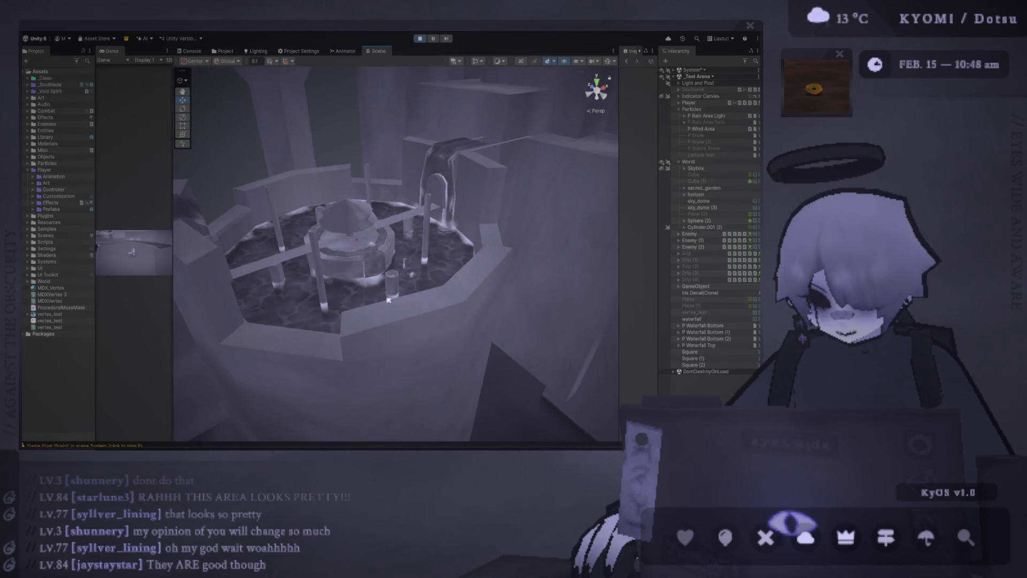
scroll(463, 320, "up", 3)
scroll(463, 319, "up", 3)
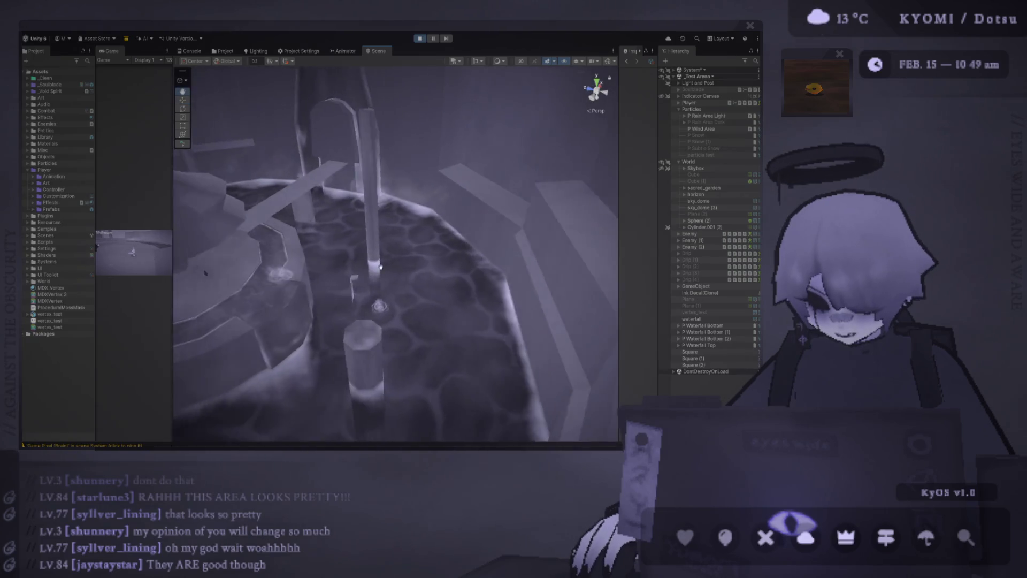
mouse_move(381, 268)
left_mouse_down()
mouse_move(337, 201)
mouse_move(337, 253)
left_mouse_up()
scroll(337, 254, "down", 3)
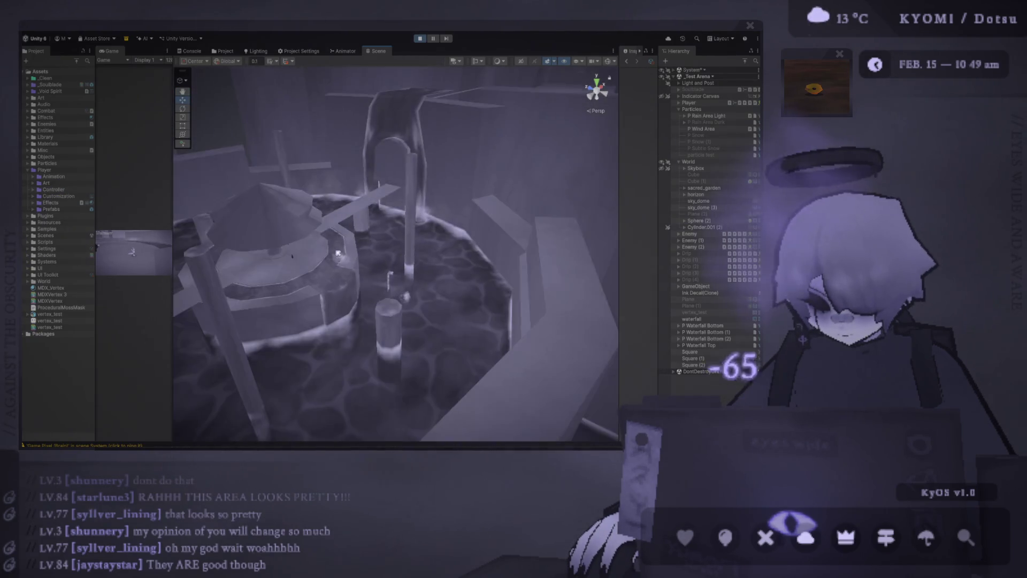
scroll(338, 253, "down", 3)
scroll(337, 252, "down", 1)
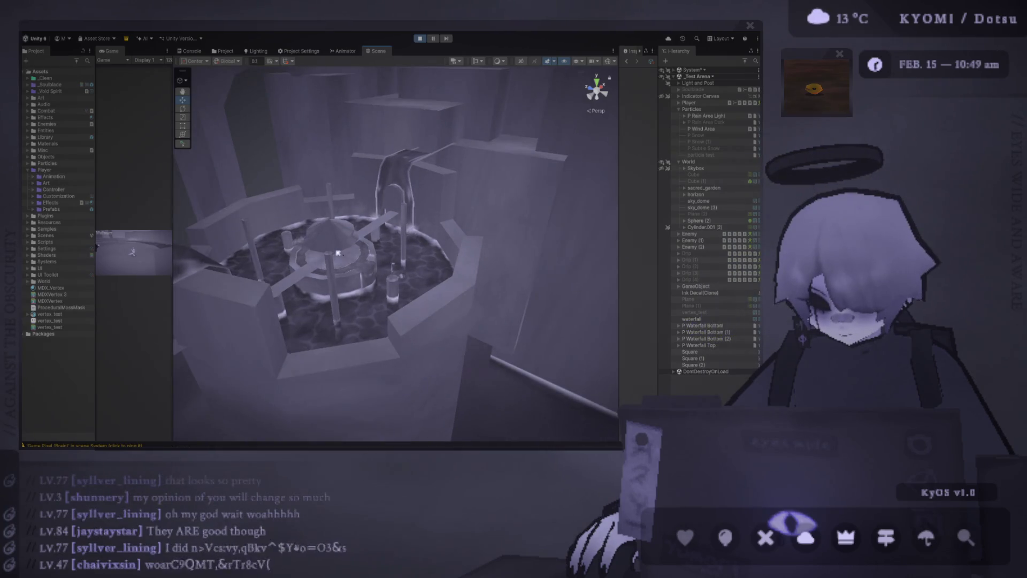
scroll(337, 253, "down", 3)
scroll(337, 253, "up", 3)
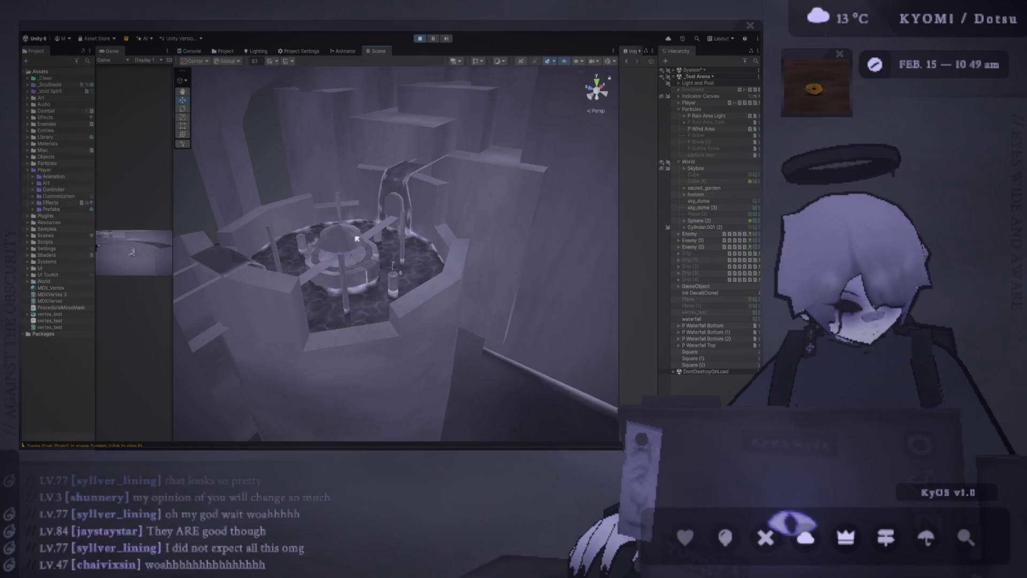
scroll(357, 239, "up", 2)
scroll(377, 245, "up", 3)
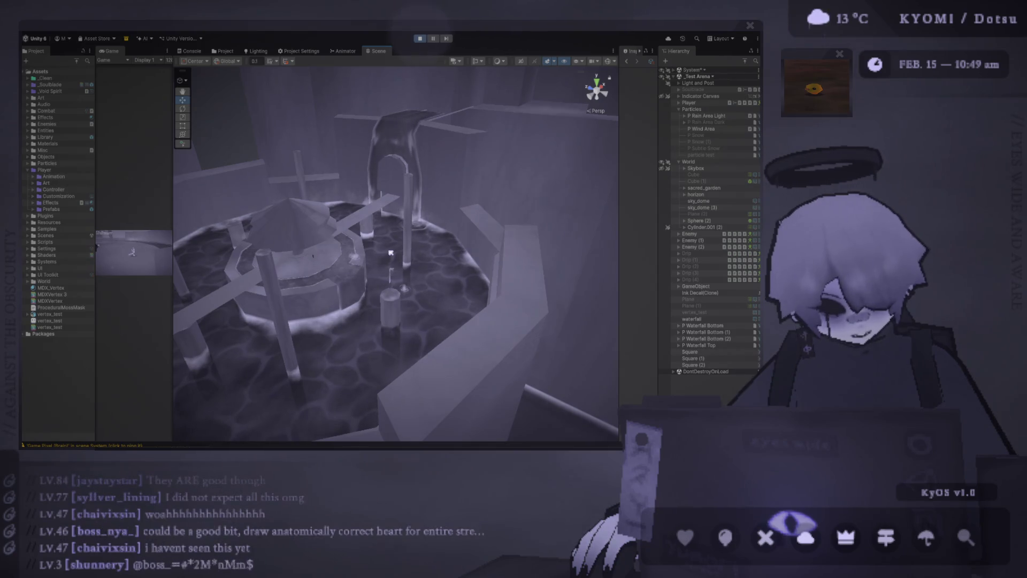
mouse_move(390, 254)
left_mouse_down()
mouse_move(531, 255)
mouse_move(402, 261)
left_mouse_up()
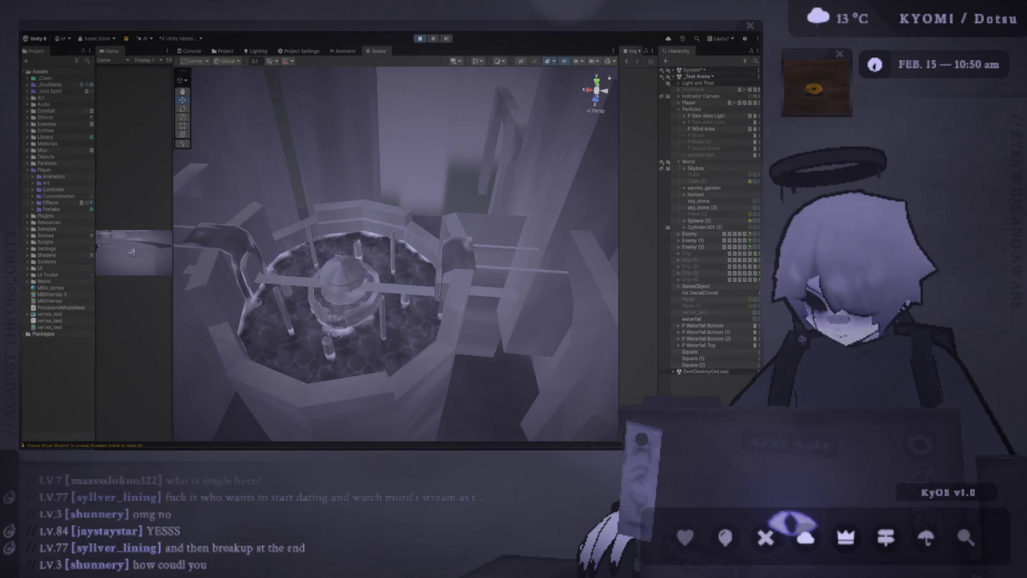
key("alt+Tab")
key("alt+Tab")
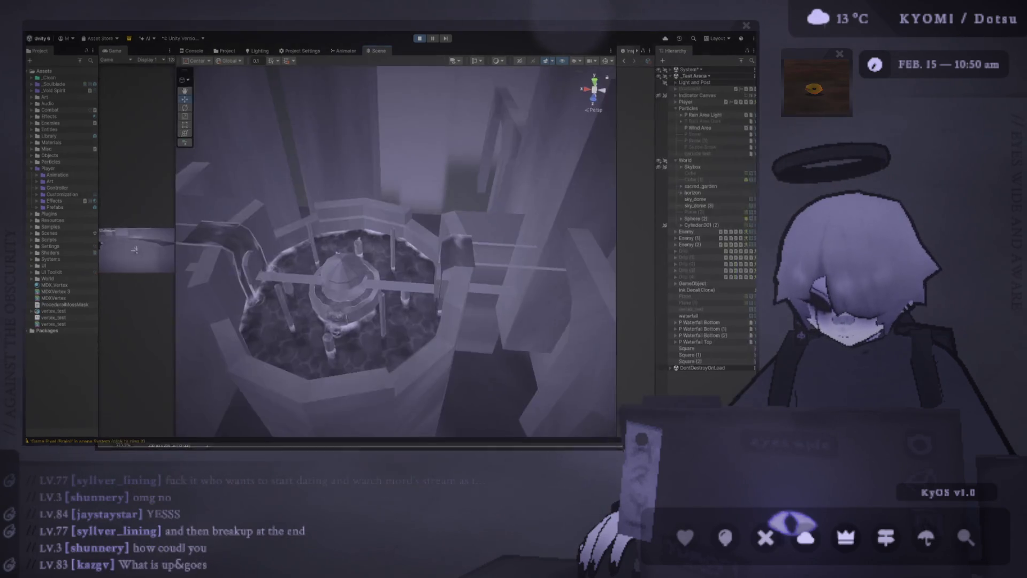
mouse_move(265, 433)
left_mouse_down()
mouse_move(343, 256)
mouse_move(380, 272)
mouse_move(350, 259)
left_mouse_up()
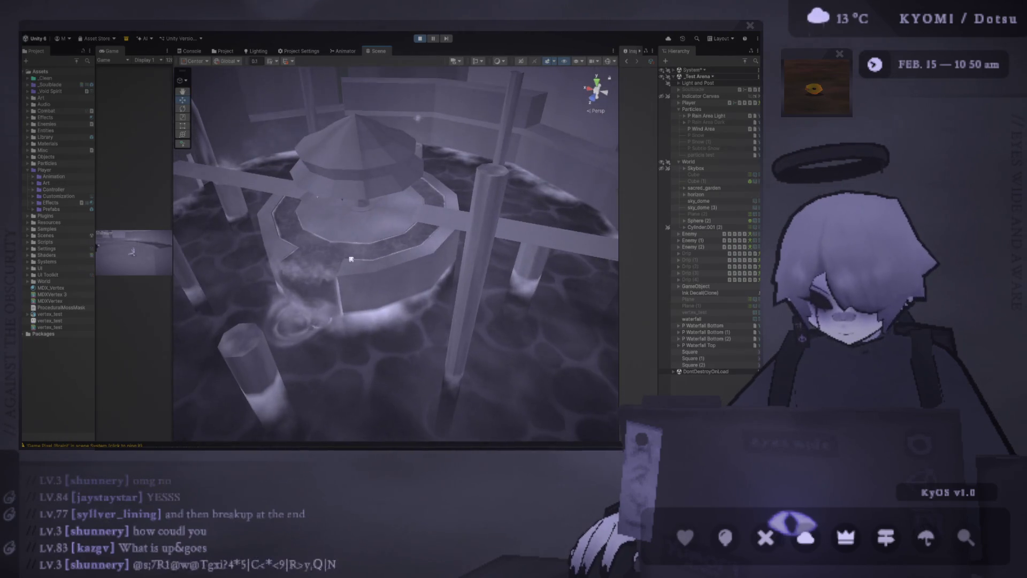
scroll(351, 259, "up", 2)
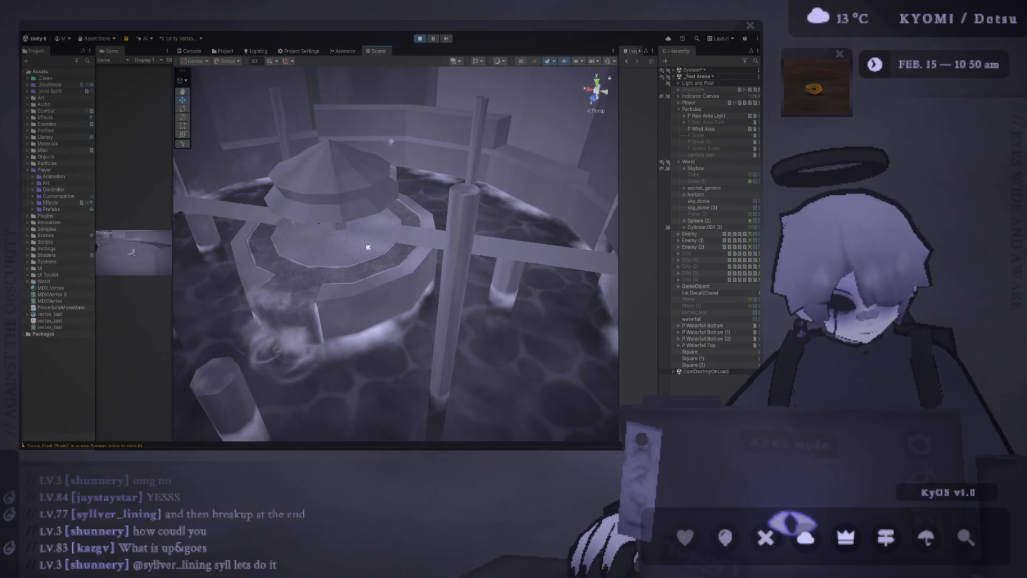
scroll(368, 247, "down", 3)
scroll(410, 255, "down", 2)
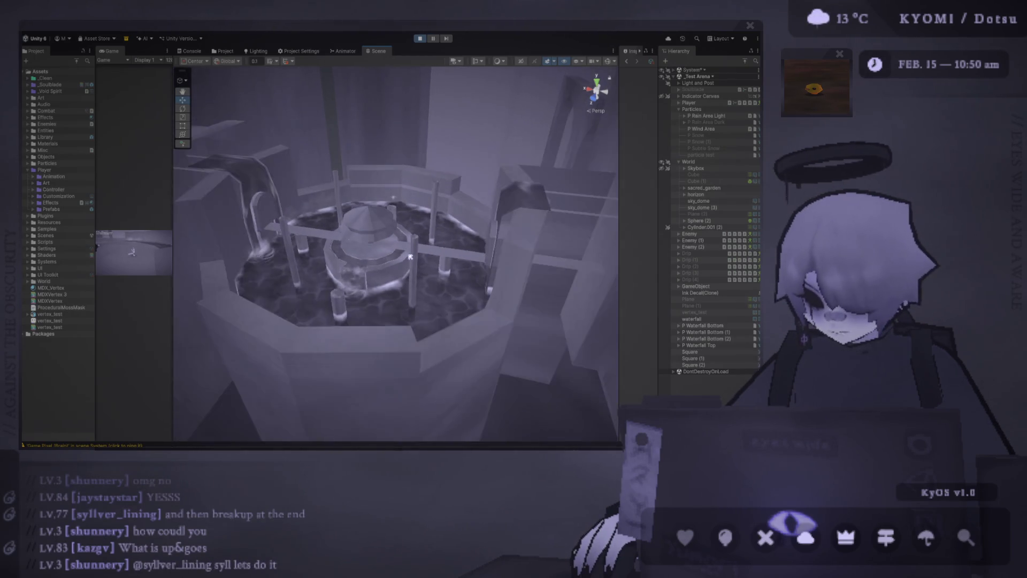
left_click_drag(410, 258, 413, 281)
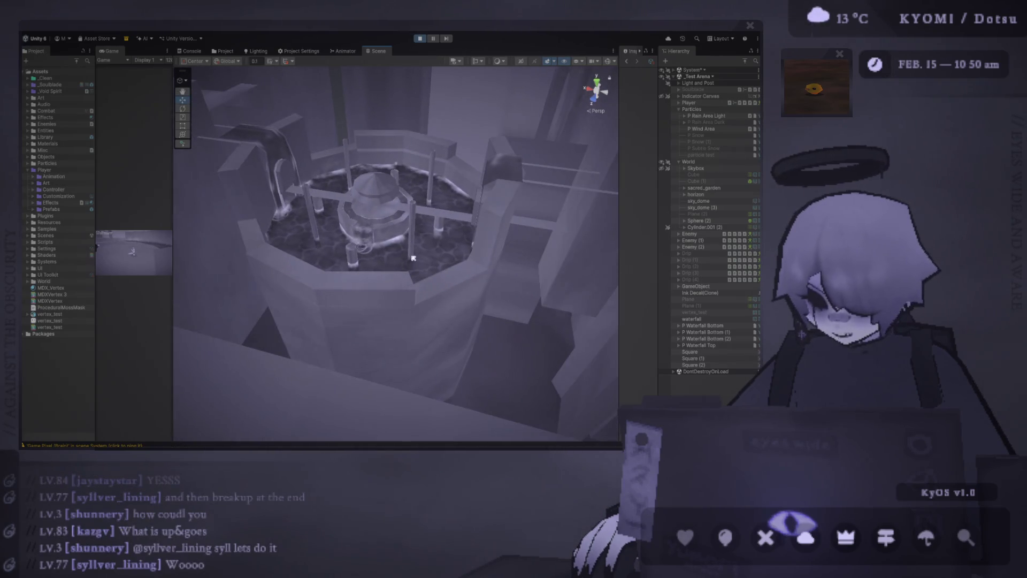
scroll(422, 256, "up", 2)
scroll(401, 257, "up", 2)
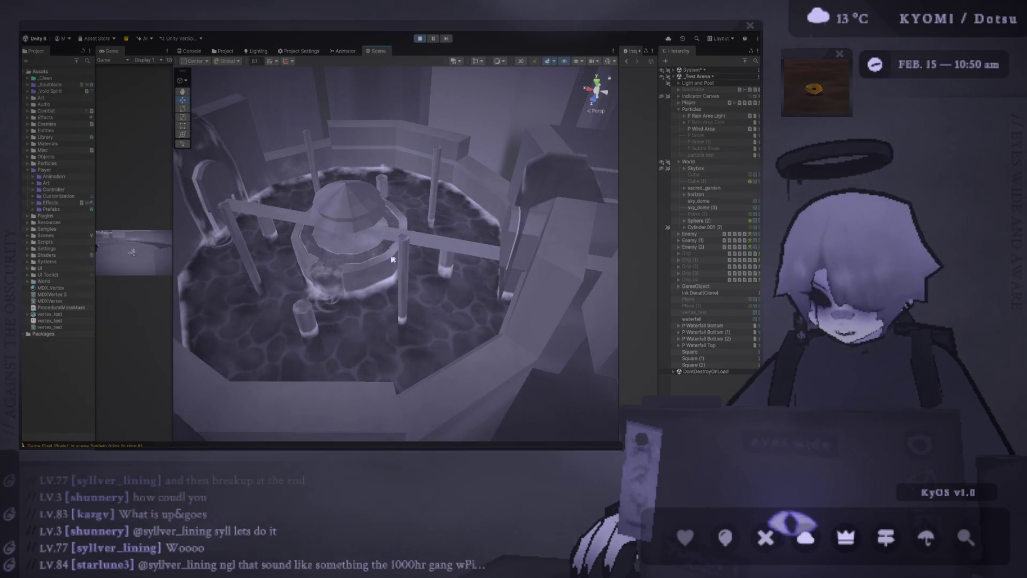
mouse_move(415, 259)
left_mouse_down()
mouse_move(360, 244)
mouse_move(375, 199)
mouse_move(401, 275)
left_mouse_up()
scroll(360, 243, "down", 3)
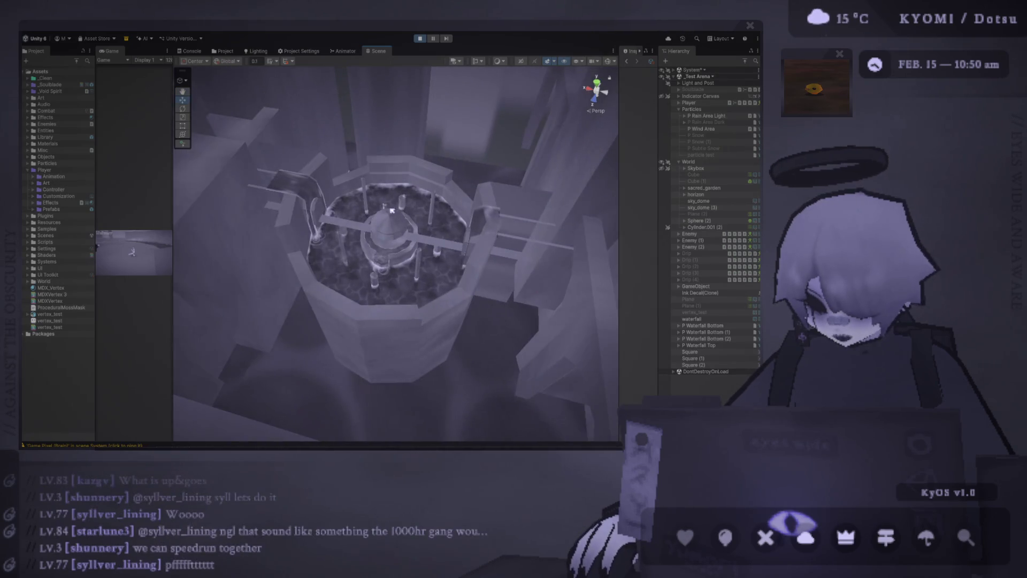
scroll(392, 210, "down", 5)
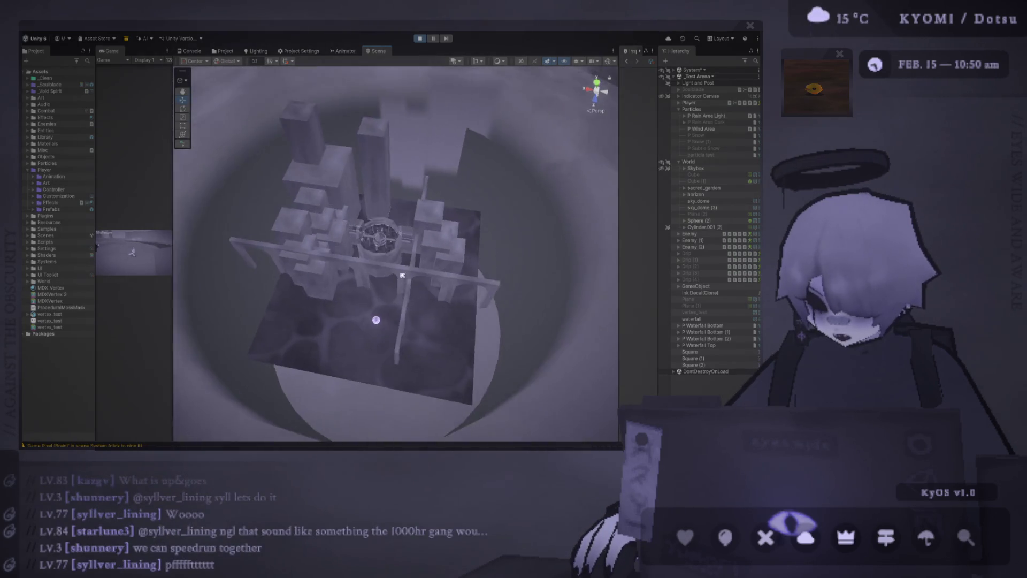
scroll(402, 275, "up", 3)
scroll(400, 264, "up", 4)
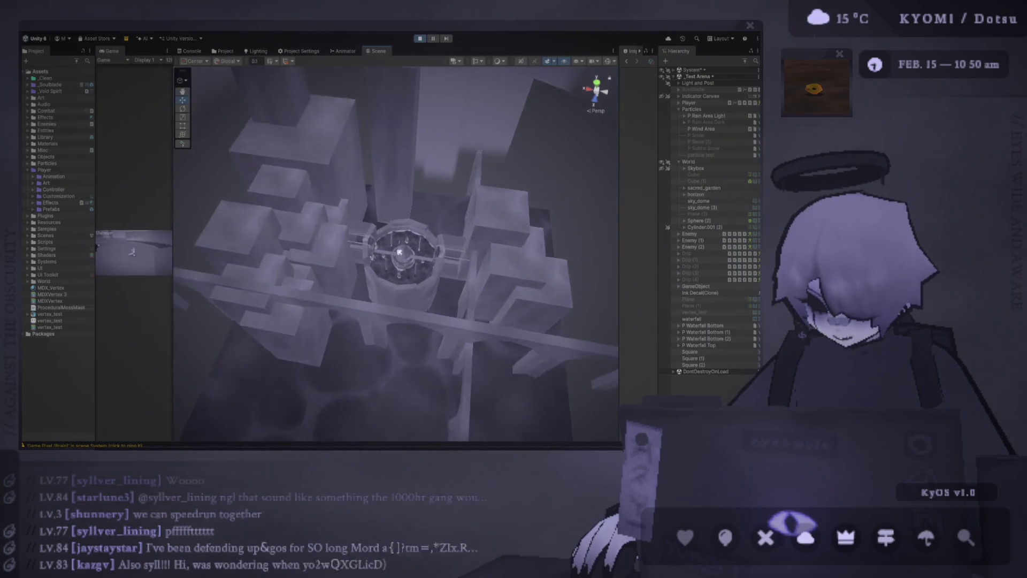
scroll(399, 251, "up", 4)
scroll(471, 252, "up", 4)
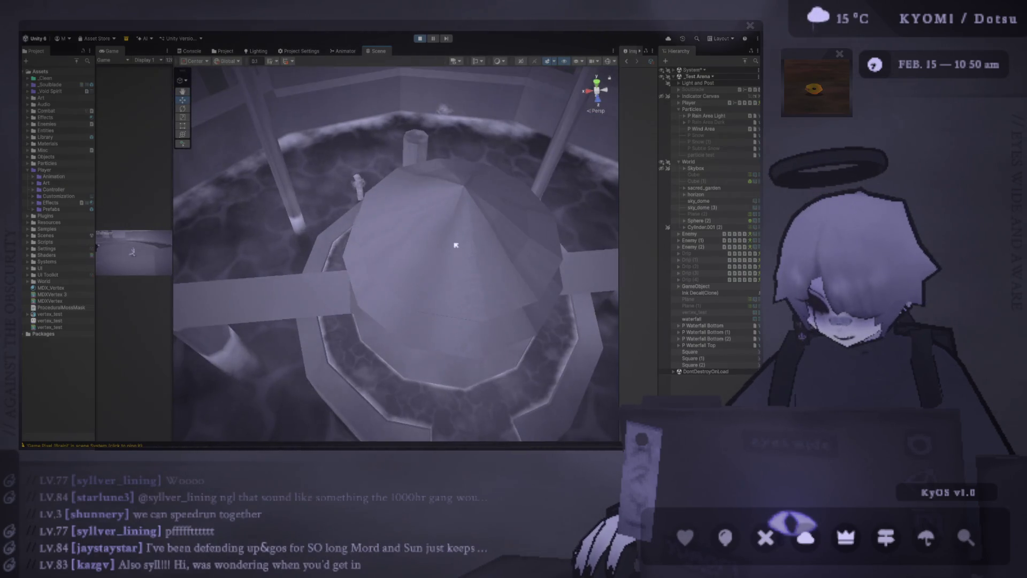
left_click_drag(455, 245, 401, 217)
scroll(386, 201, "up", 3)
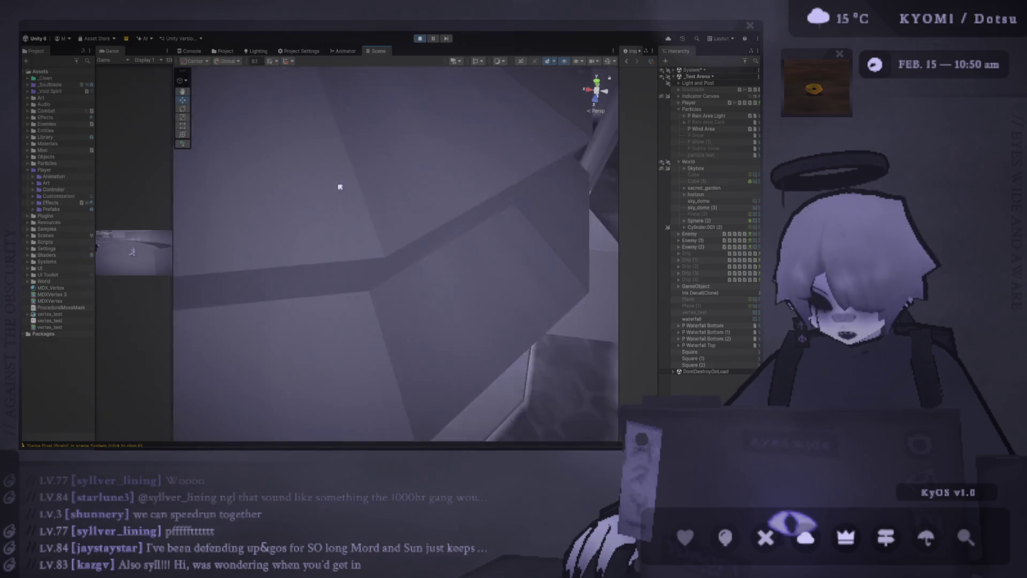
scroll(342, 190, "down", 3)
scroll(341, 190, "down", 4)
scroll(330, 192, "down", 2)
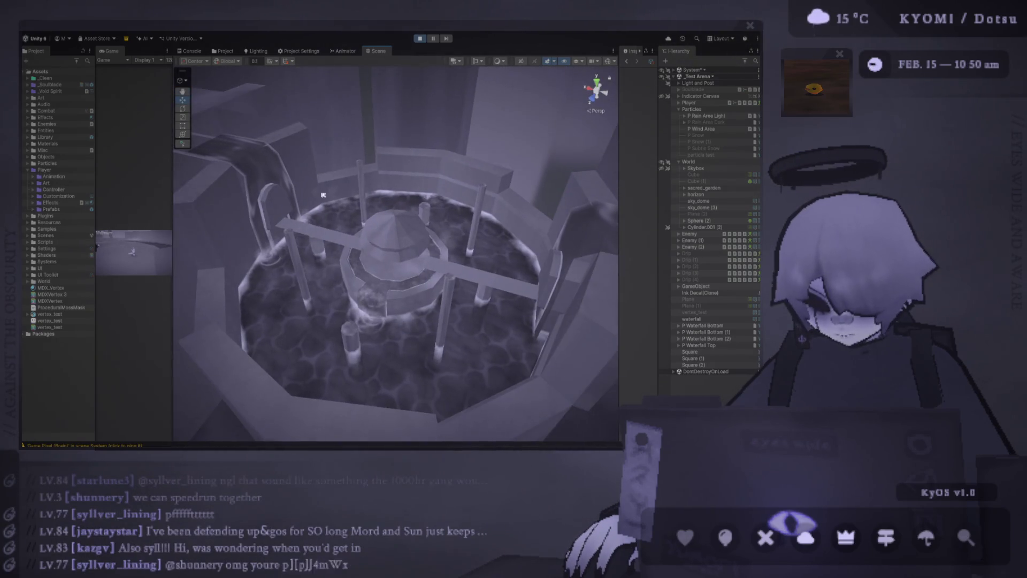
scroll(349, 208, "down", 4)
scroll(377, 249, "down", 2)
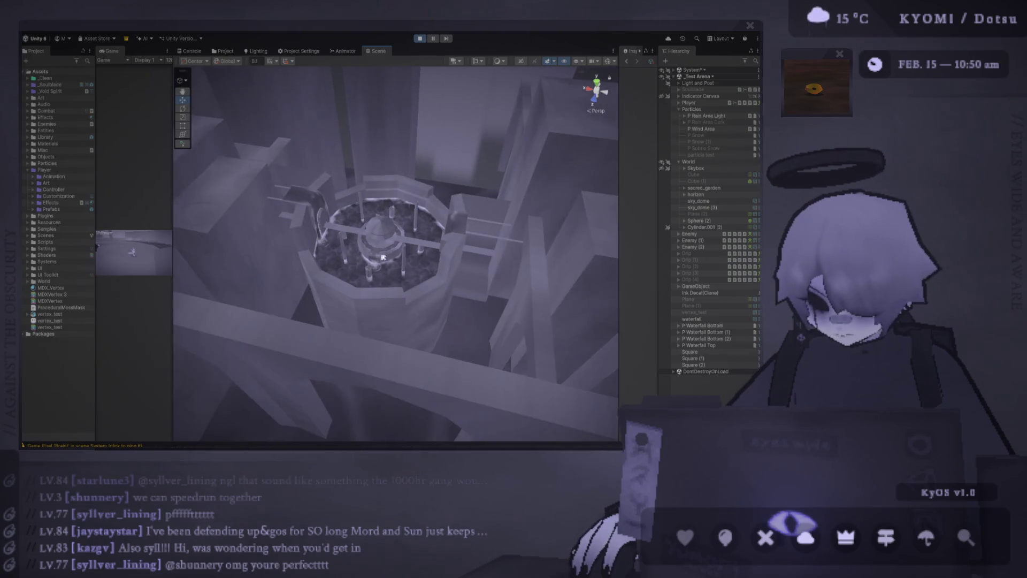
scroll(390, 277, "down", 3)
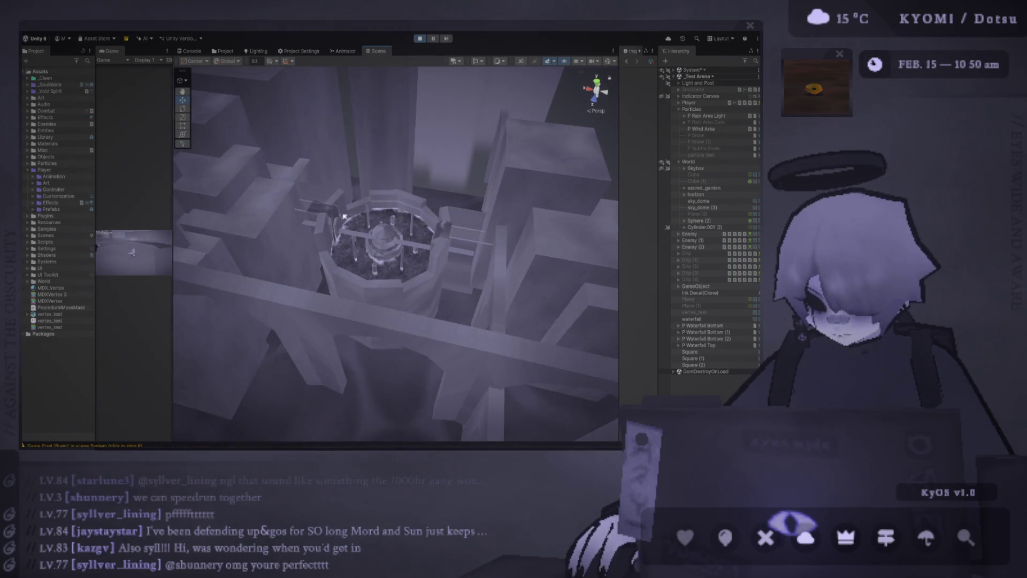
left_click_drag(344, 217, 356, 241)
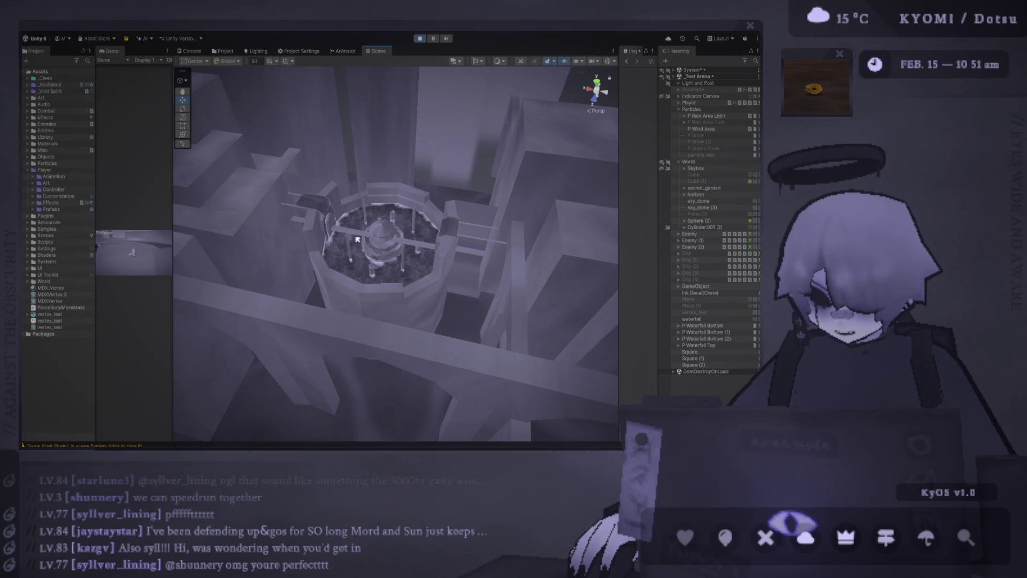
scroll(357, 239, "up", 3)
scroll(354, 249, "up", 3)
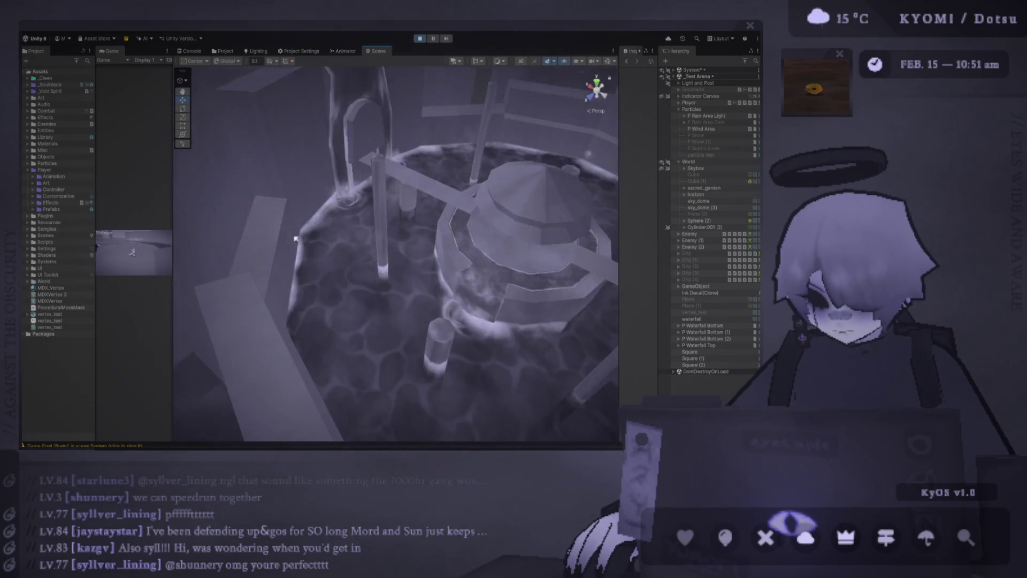
scroll(345, 261, "up", 3)
scroll(333, 273, "up", 2)
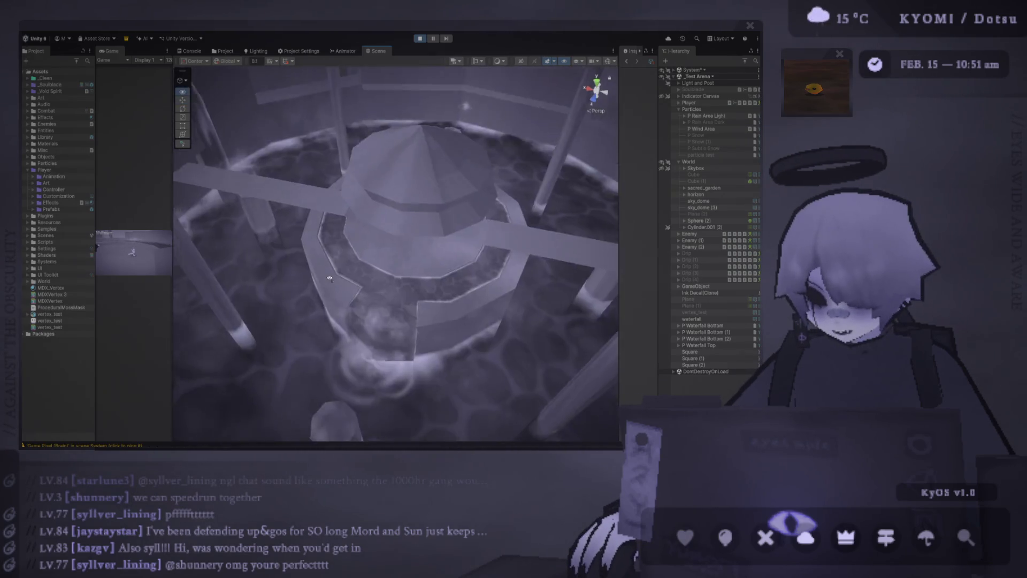
left_click_drag(329, 277, 336, 141)
scroll(336, 138, "up", 2)
scroll(336, 136, "up", 2)
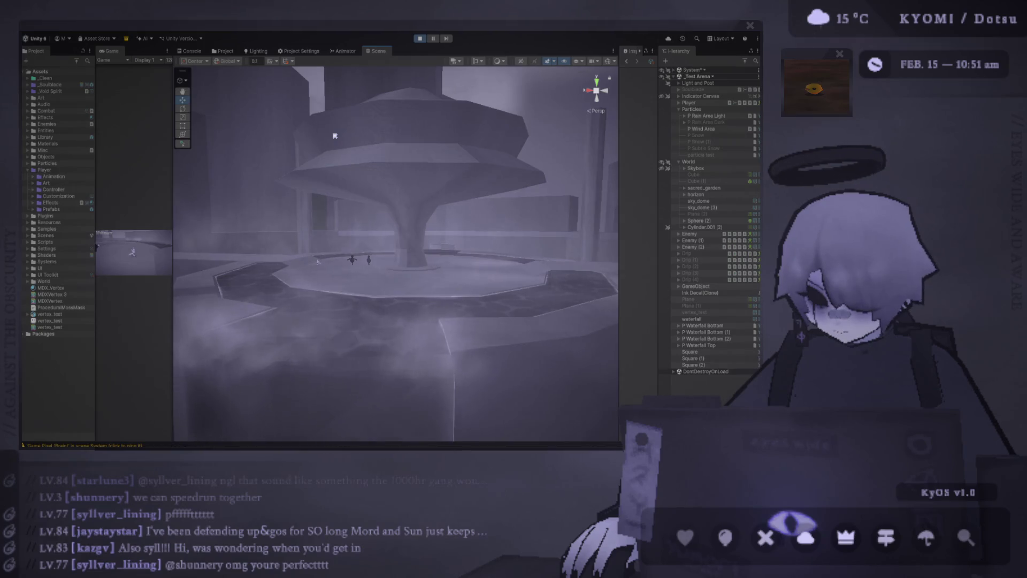
mouse_move(336, 137)
left_mouse_down()
mouse_move(529, 135)
mouse_move(476, 158)
left_mouse_up()
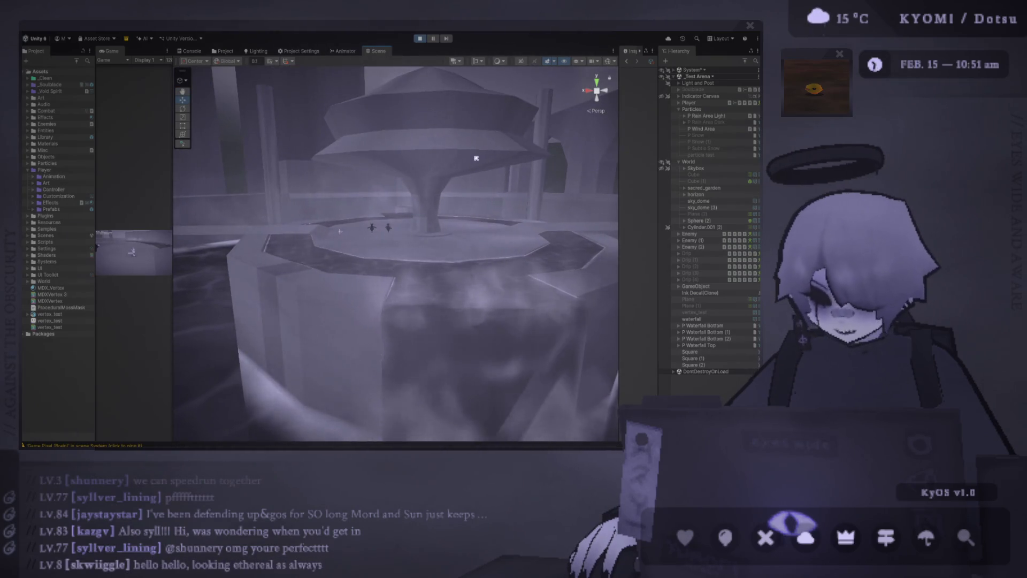
left_click_drag(476, 158, 289, 362)
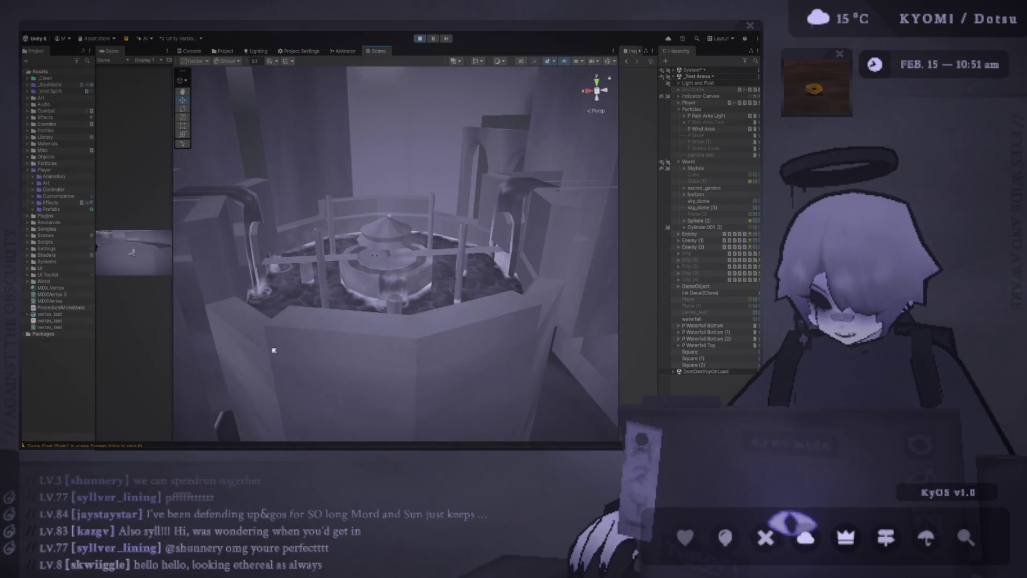
left_click_drag(290, 362, 440, 283)
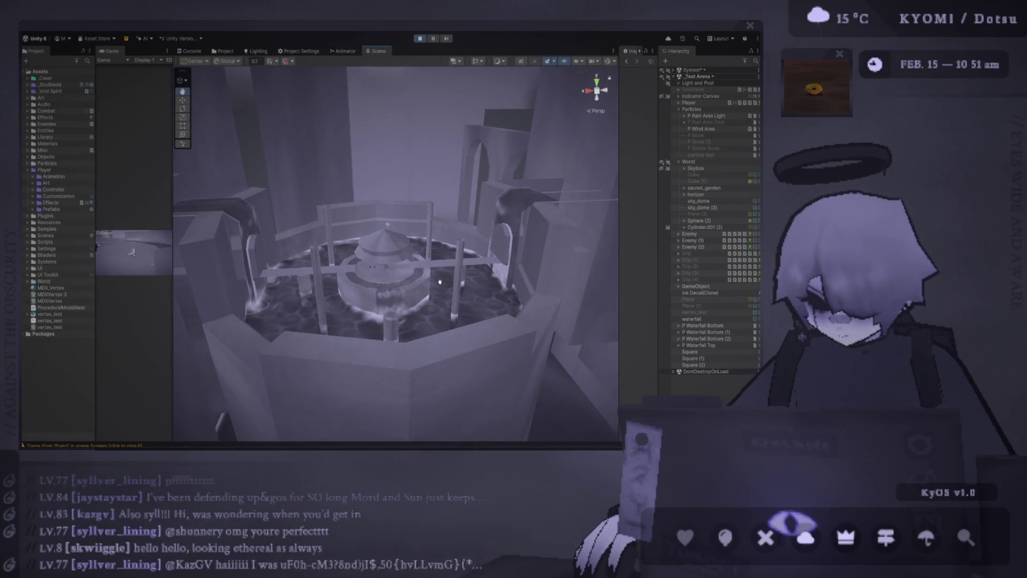
scroll(440, 283, "up", 2)
scroll(442, 282, "up", 2)
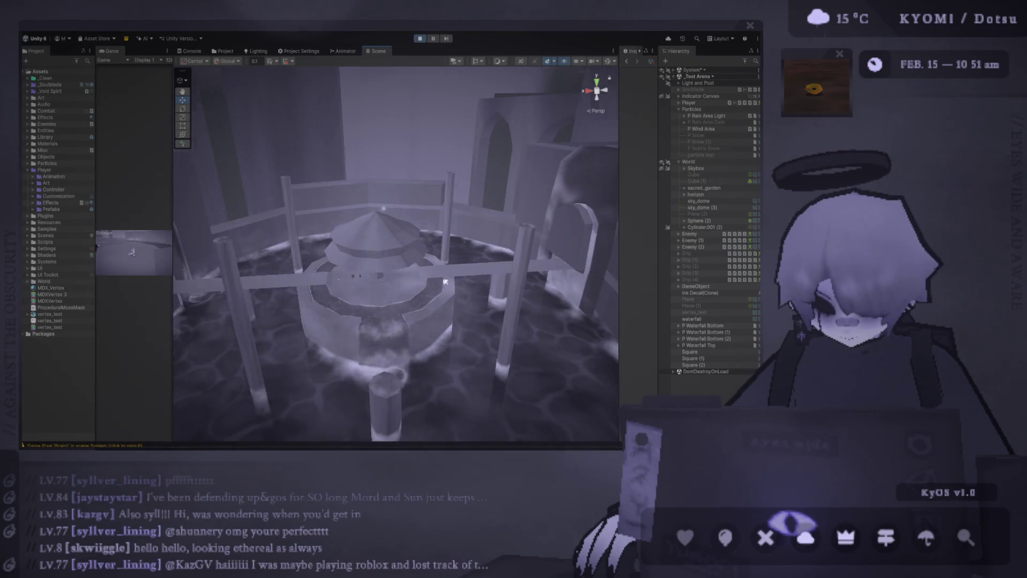
mouse_move(445, 282)
left_mouse_down()
mouse_move(313, 173)
mouse_move(273, 207)
left_mouse_up()
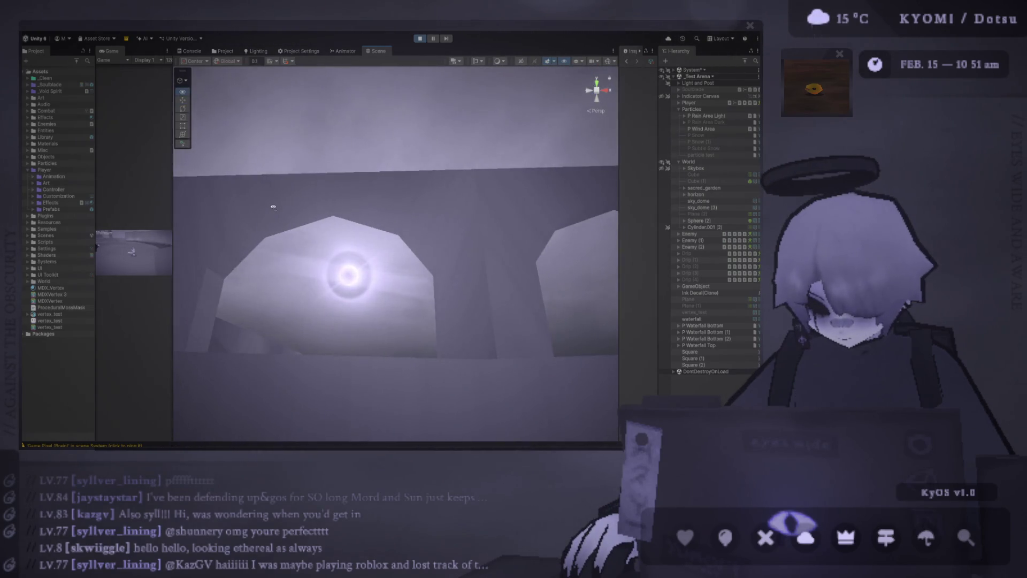
left_click_drag(273, 207, 260, 218)
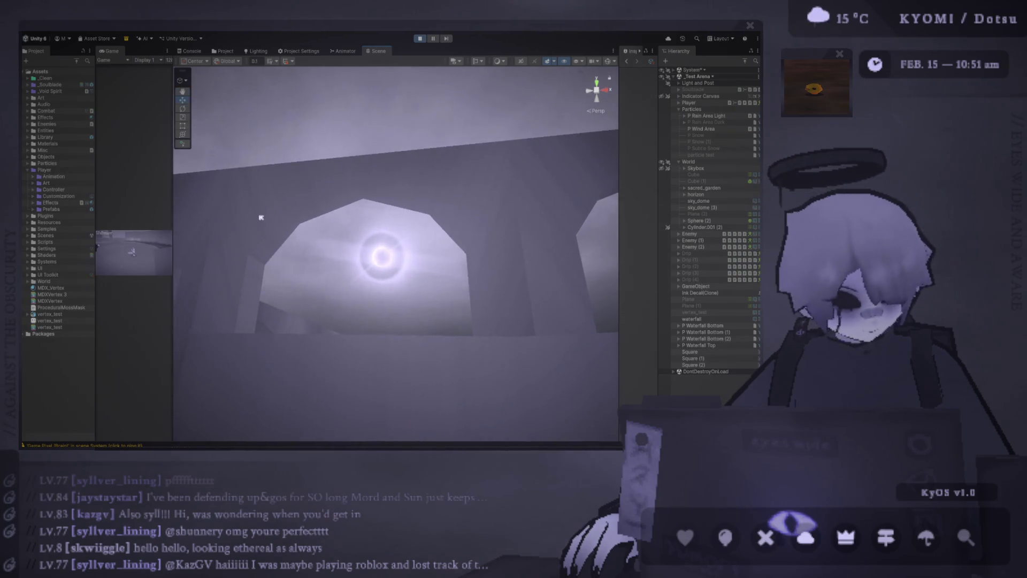
mouse_move(261, 218)
left_mouse_down()
mouse_move(387, 274)
mouse_move(372, 291)
left_mouse_up()
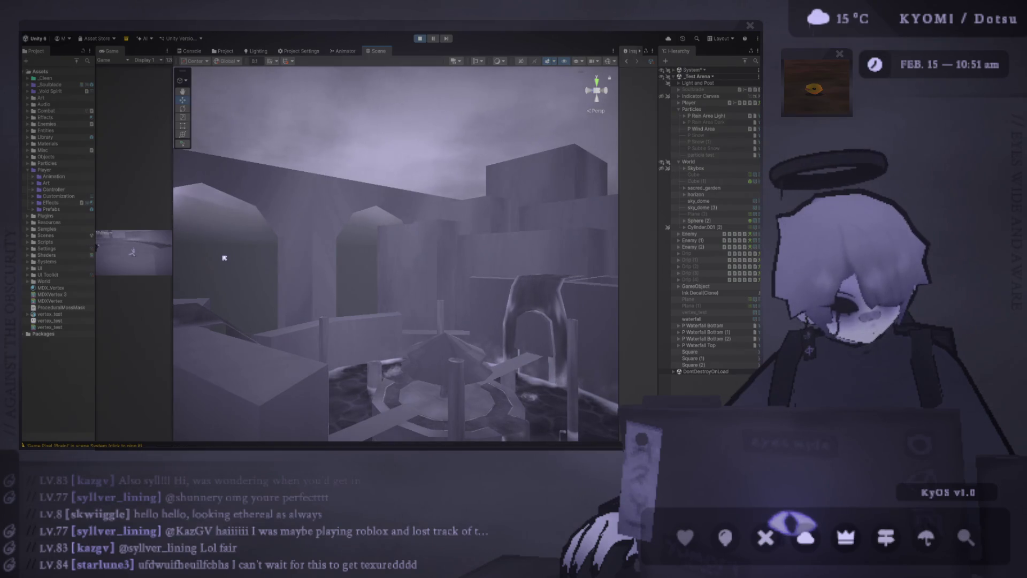
left_click_drag(225, 258, 530, 279)
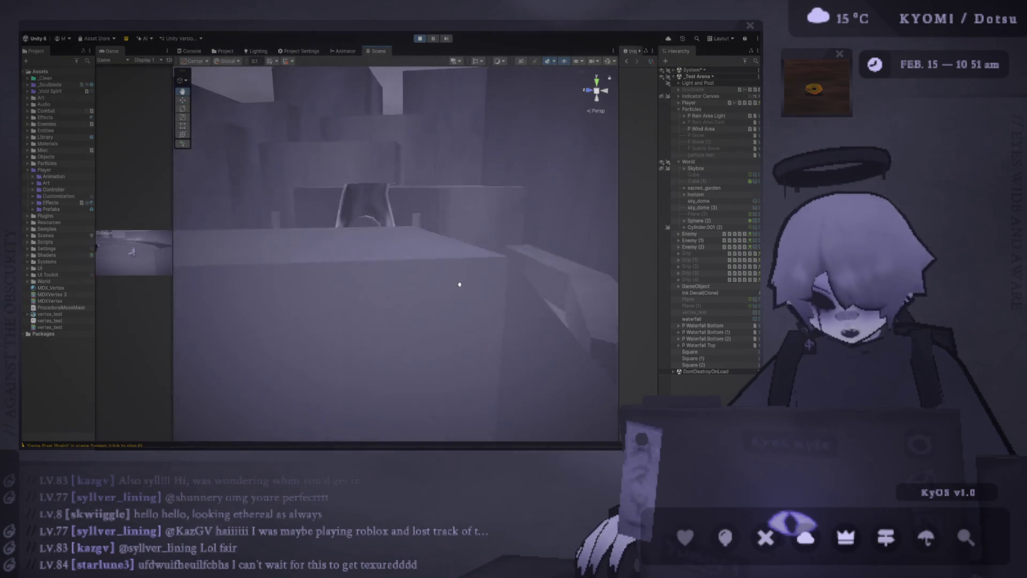
left_click_drag(530, 272, 526, 185)
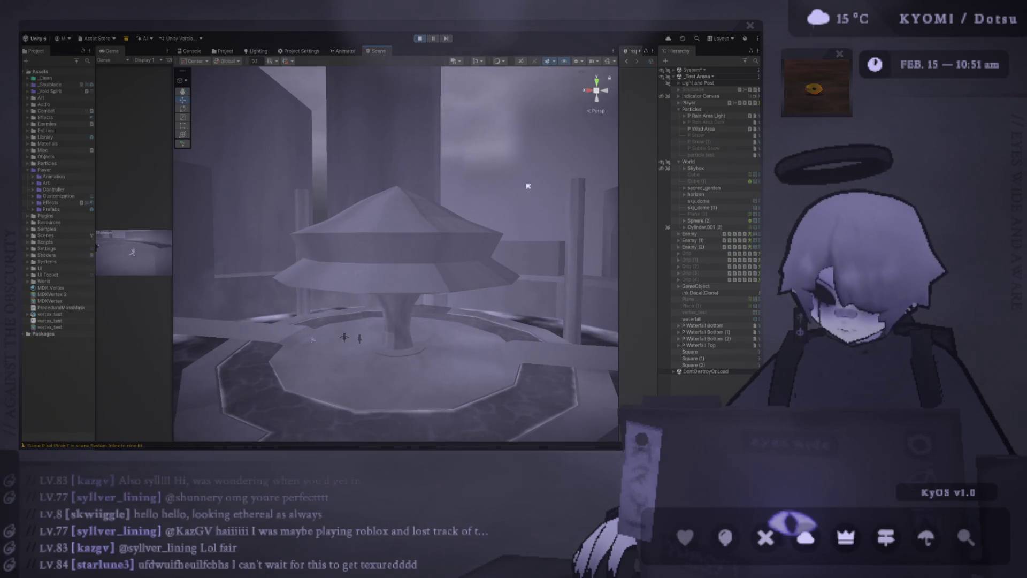
mouse_move(516, 187)
left_mouse_down()
mouse_move(478, 221)
mouse_move(421, 358)
mouse_move(334, 317)
mouse_move(382, 220)
mouse_move(381, 259)
left_mouse_up()
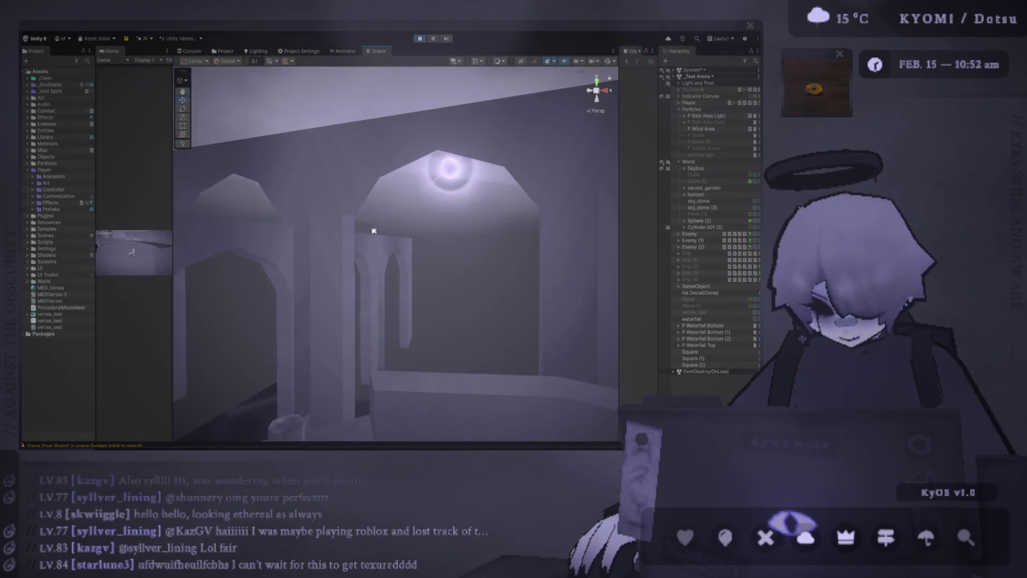
mouse_move(381, 259)
left_mouse_down()
mouse_move(330, 273)
mouse_move(385, 265)
left_mouse_up()
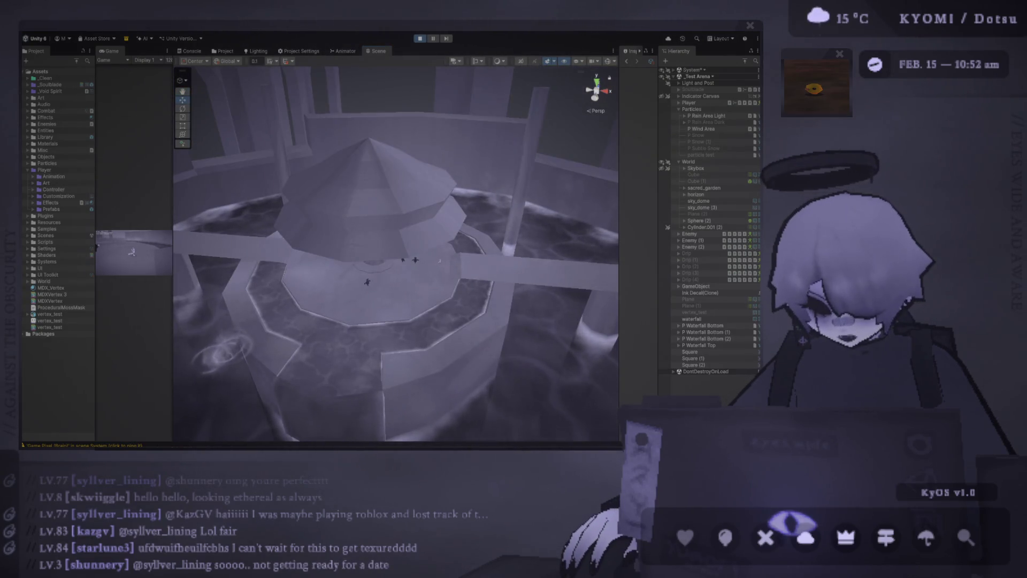
key("alt+Tab")
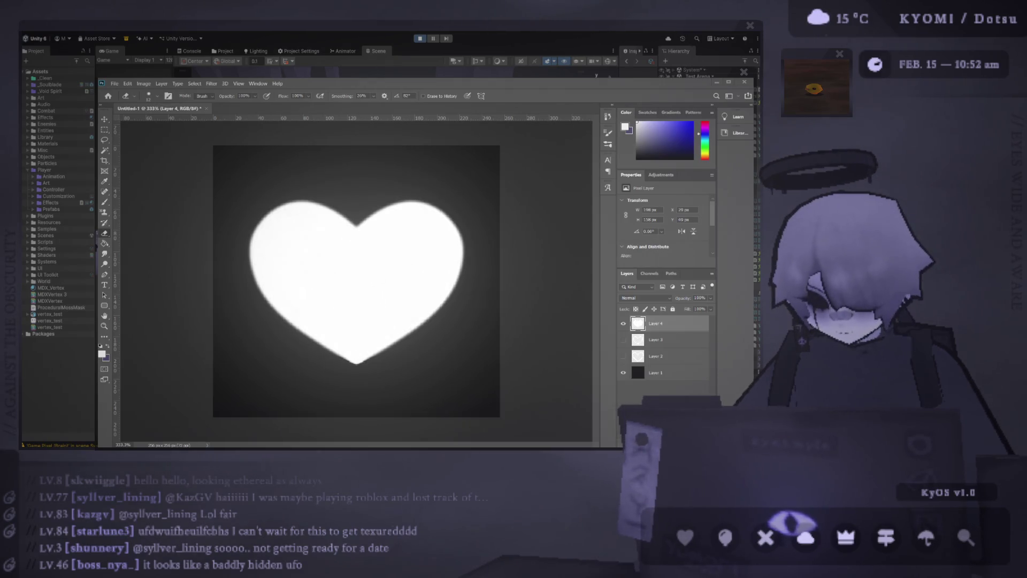
key("alt+Tab")
left_click_drag(362, 208, 338, 211)
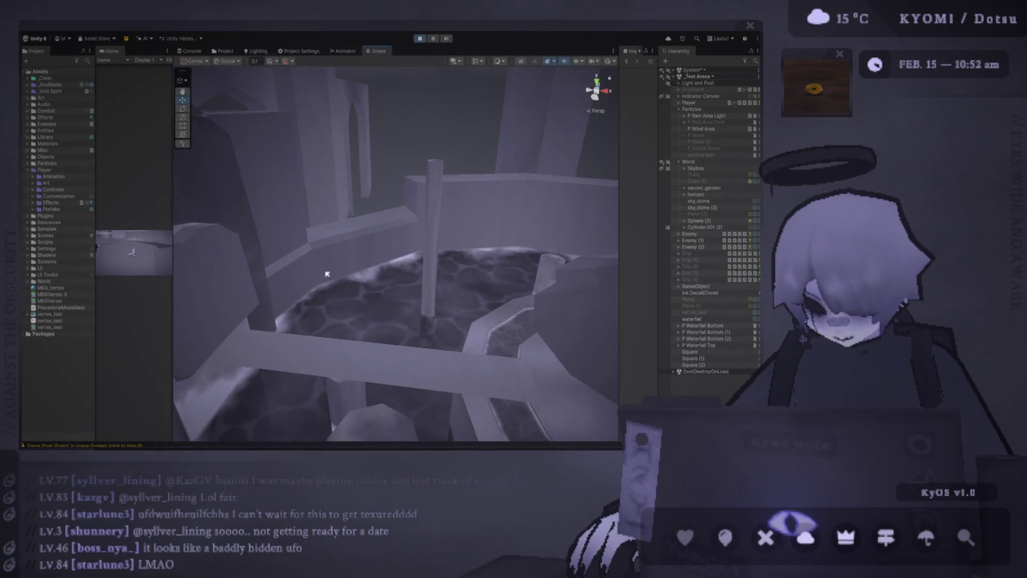
scroll(339, 247, "up", 3)
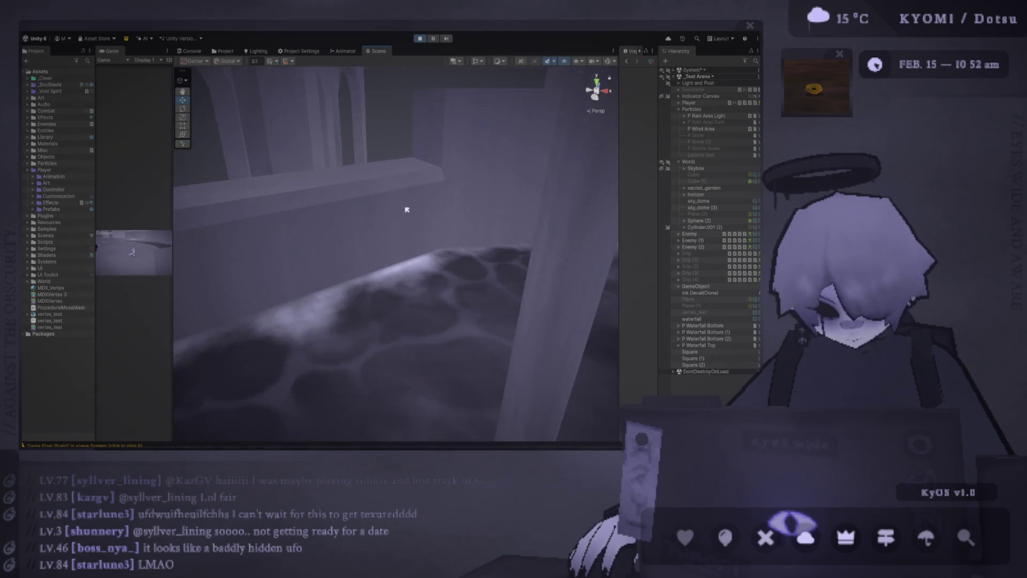
left_click_drag(407, 209, 402, 197)
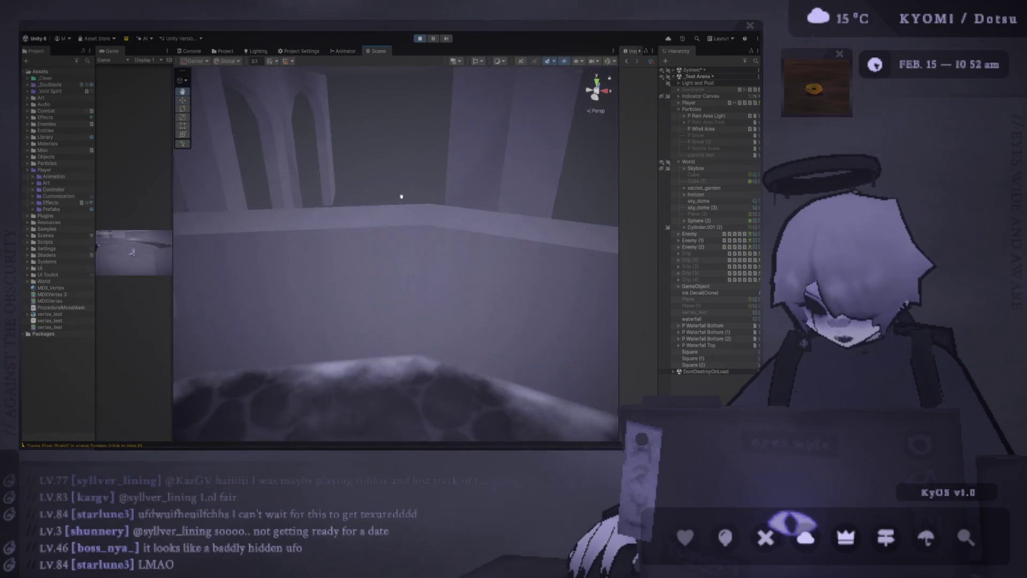
scroll(386, 219, "down", 3)
scroll(398, 233, "down", 3)
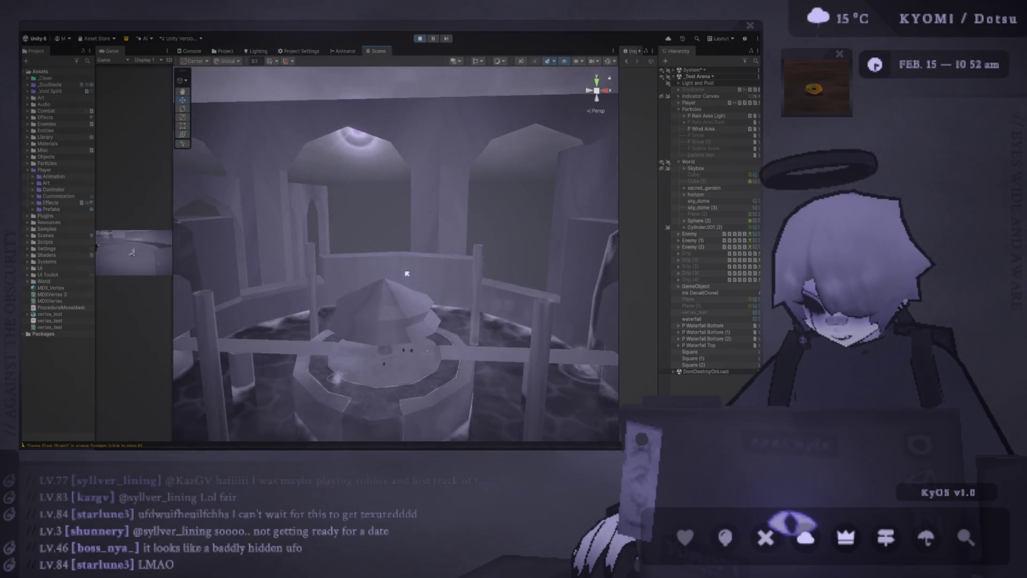
scroll(408, 251, "down", 2)
Select an object in the pool, frame it with F and view it from several sides
mouse_move(409, 251)
left_mouse_down()
mouse_move(364, 339)
mouse_move(379, 276)
left_mouse_up()
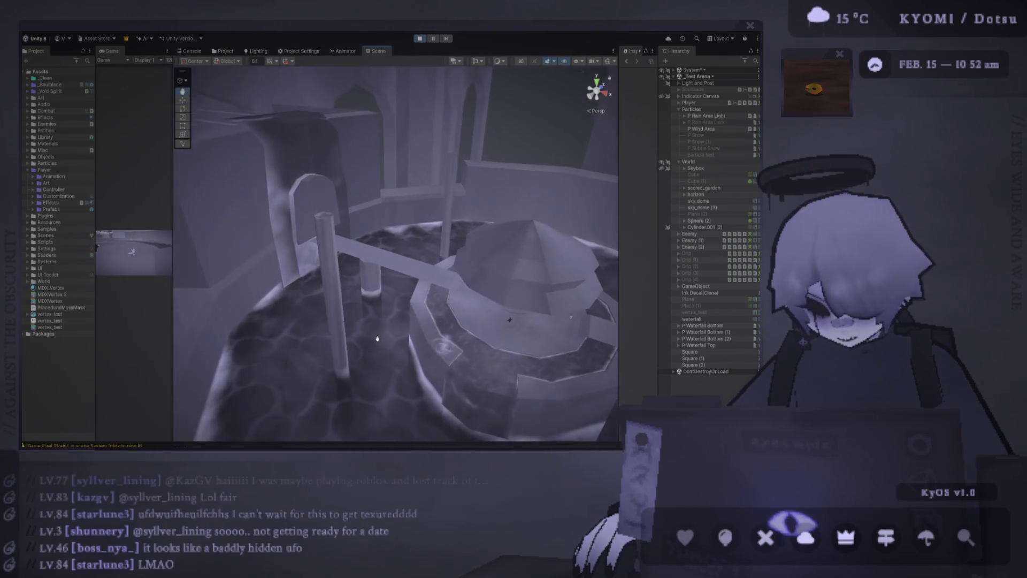
left_click(379, 276)
key("f")
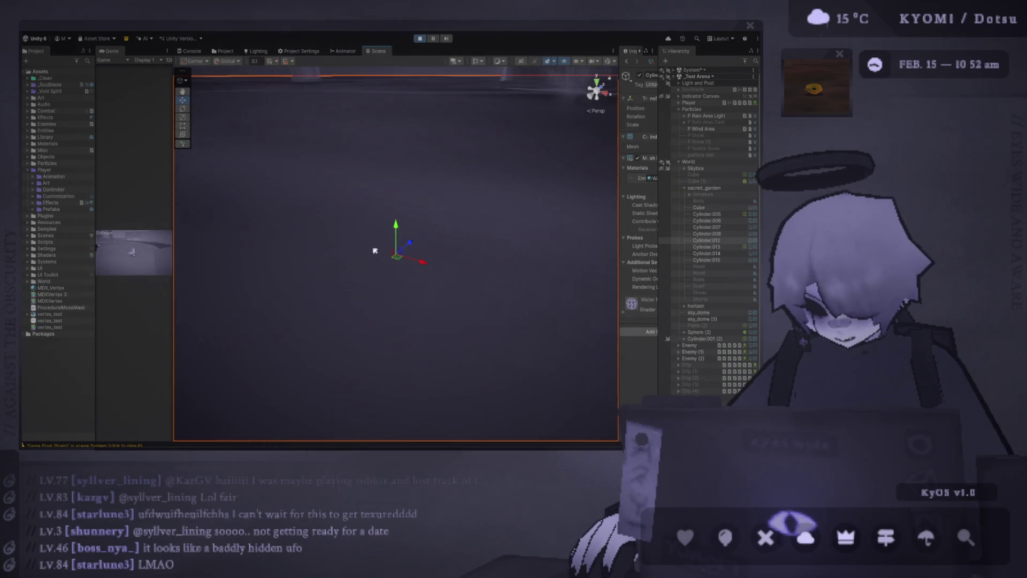
mouse_move(388, 257)
left_mouse_down()
mouse_move(358, 273)
mouse_move(539, 256)
mouse_move(326, 220)
mouse_move(381, 242)
left_mouse_up()
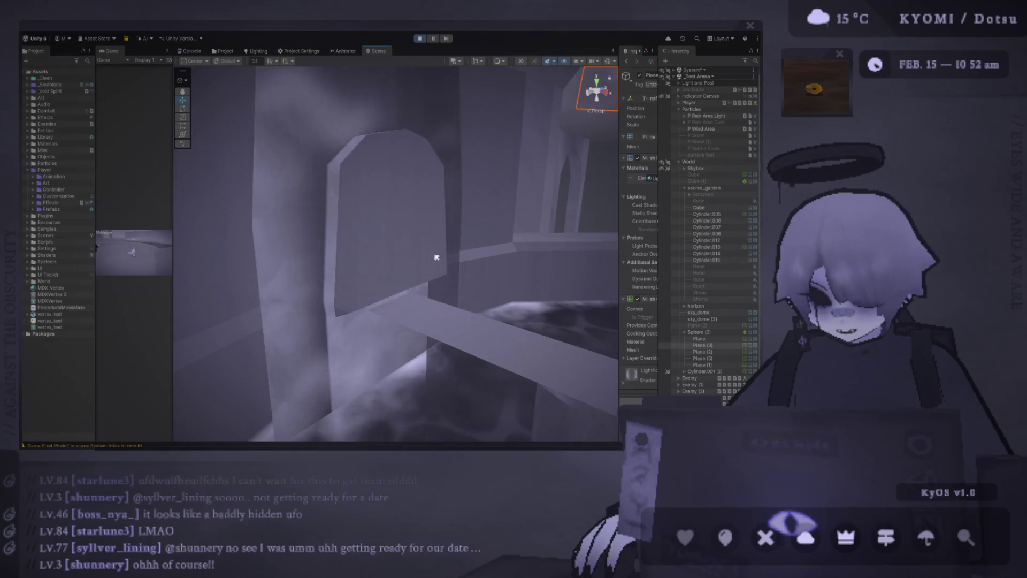
mouse_move(430, 260)
left_mouse_down()
mouse_move(497, 289)
mouse_move(462, 332)
mouse_move(410, 309)
left_mouse_up()
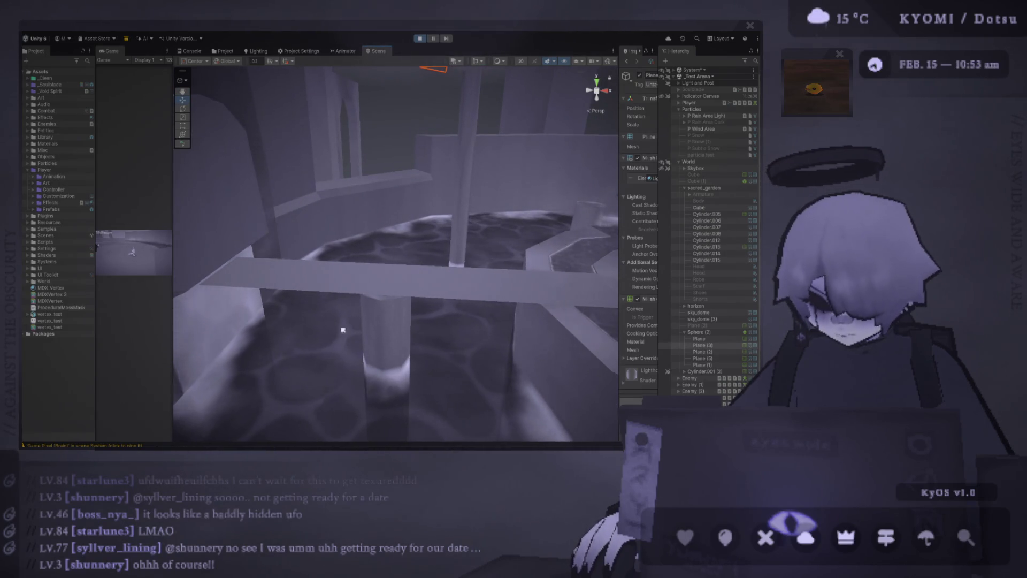
Fly the view around the pillars up to the fountain's umbrella top, then switch to Photoshop
mouse_move(342, 327)
left_mouse_down()
mouse_move(460, 338)
mouse_move(446, 300)
left_mouse_up()
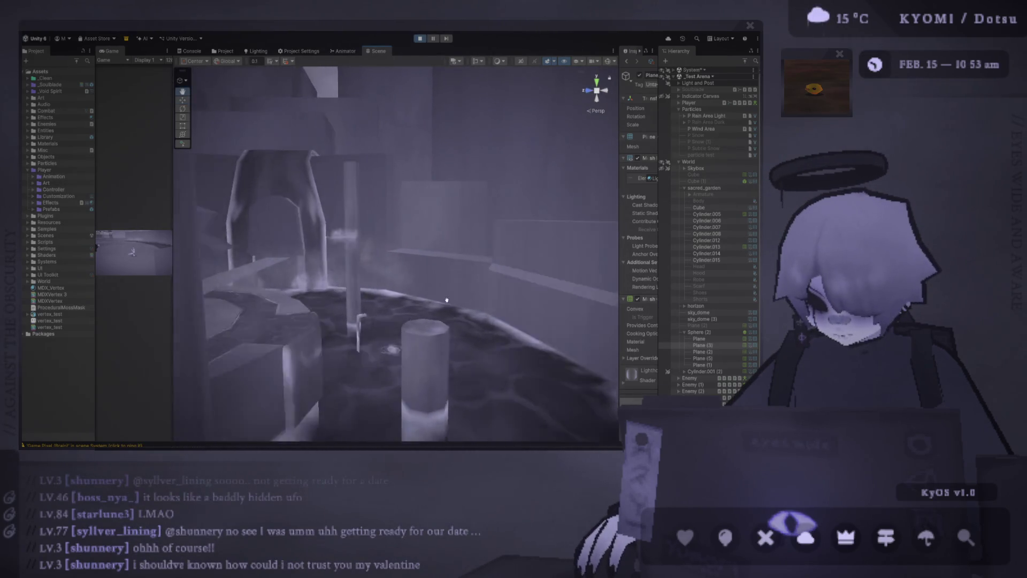
left_click_drag(446, 300, 386, 281)
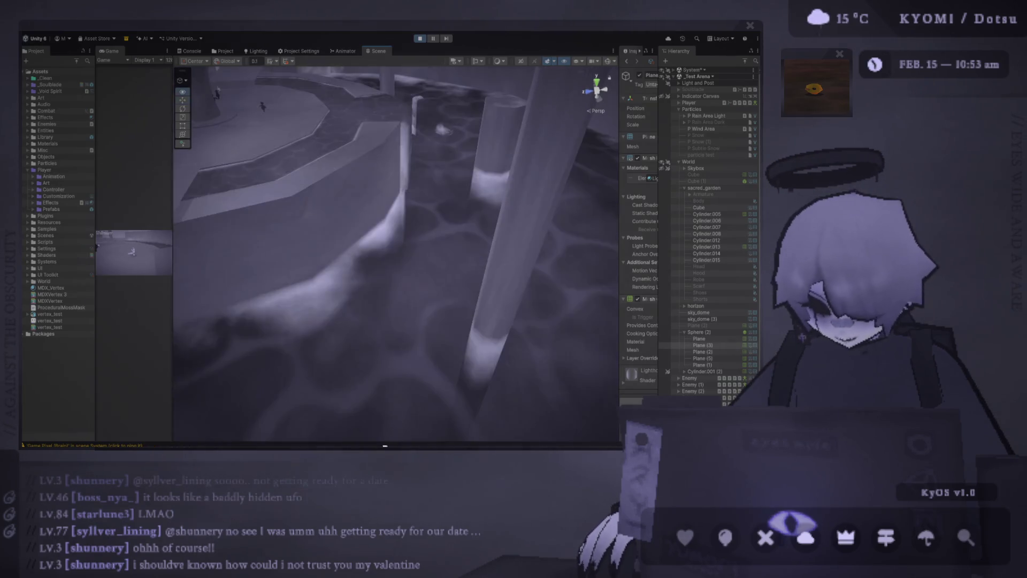
mouse_move(314, 221)
left_mouse_down()
mouse_move(414, 290)
mouse_move(444, 263)
left_mouse_up()
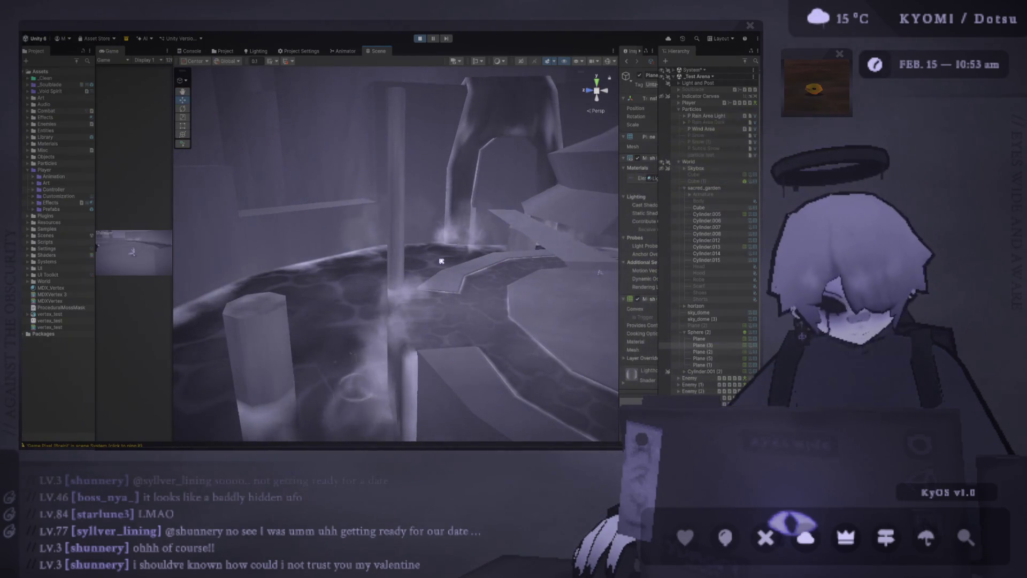
mouse_move(441, 260)
left_mouse_down()
mouse_move(552, 175)
mouse_move(482, 163)
left_mouse_up()
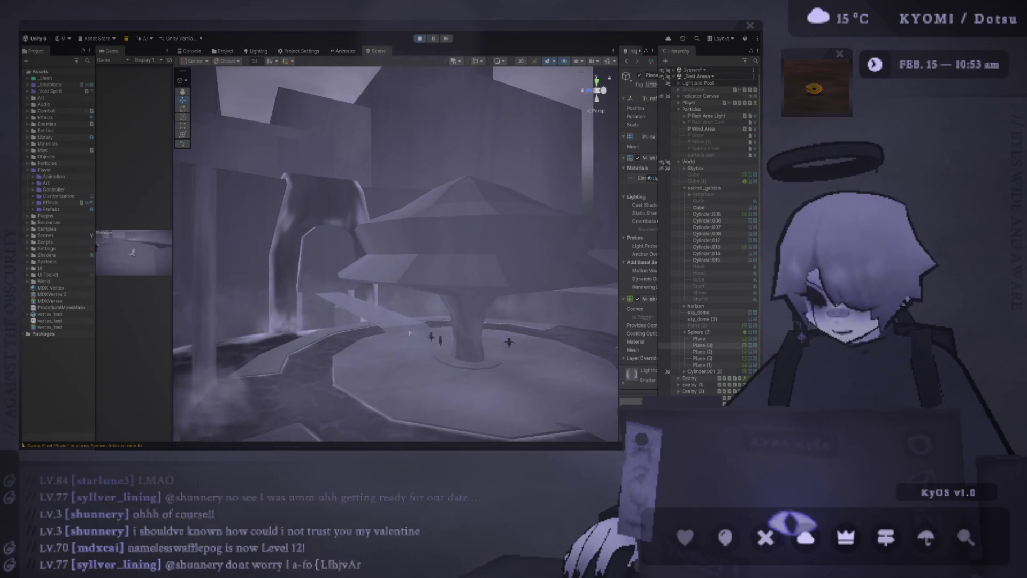
key("alt+Tab")
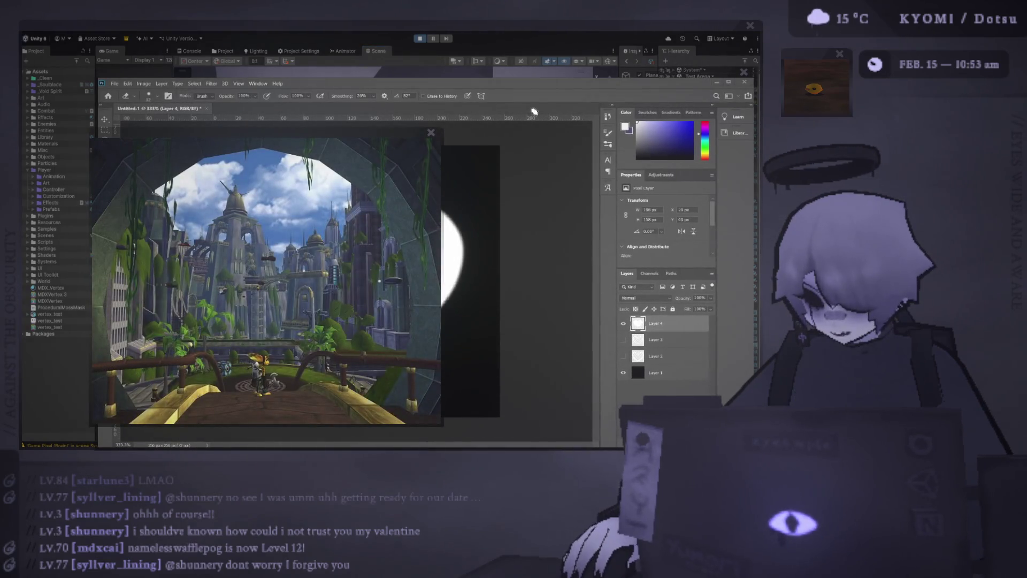
Resize and reposition the level reference screenshot over the heart canvas, then close it with Ctrl+W
left_click_drag(399, 131, 582, 111)
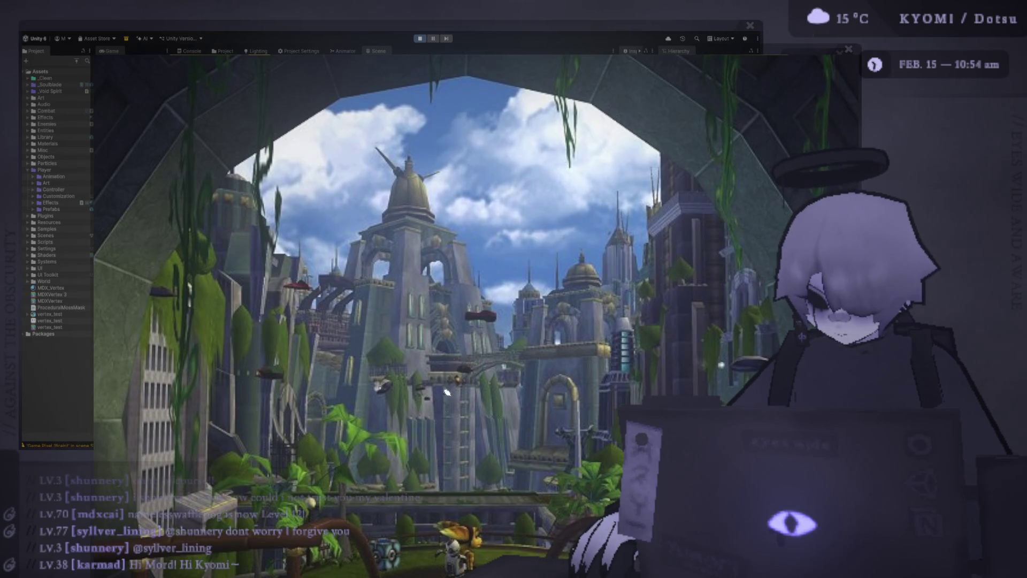
left_click_drag(470, 61, 299, 41)
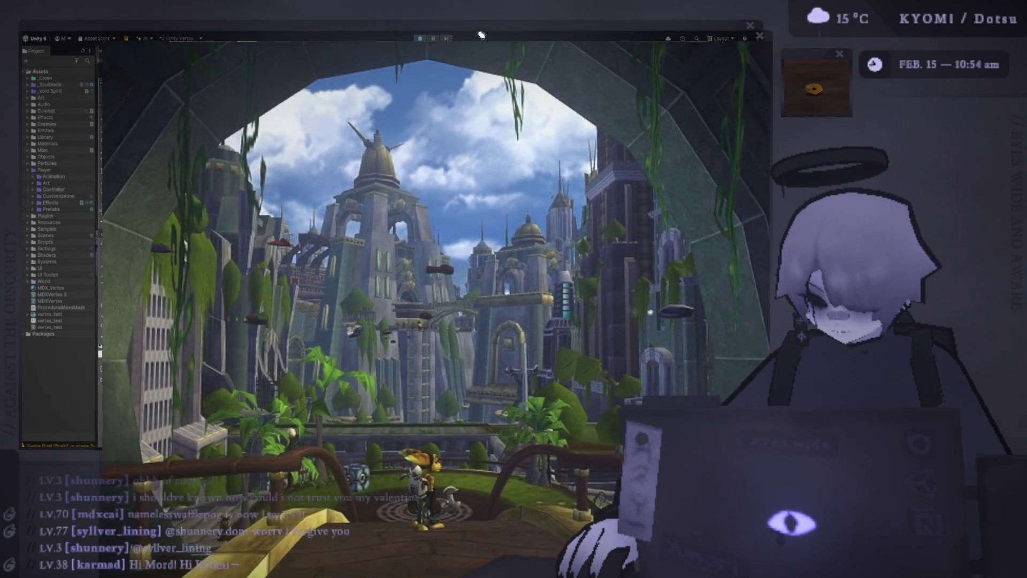
left_click_drag(528, 42, 452, 26)
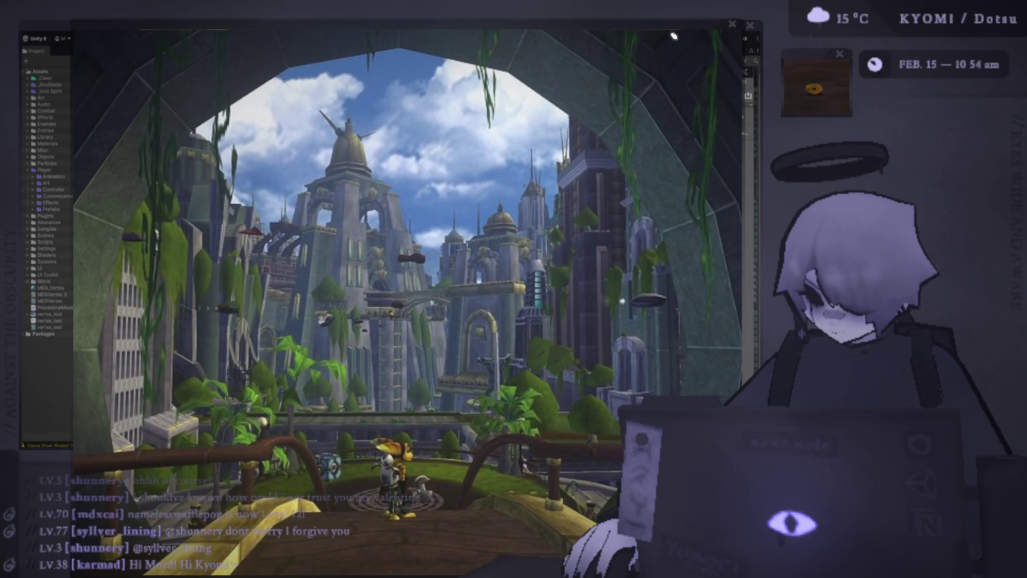
left_click_drag(674, 38, 610, 88)
key("ctrl+w")
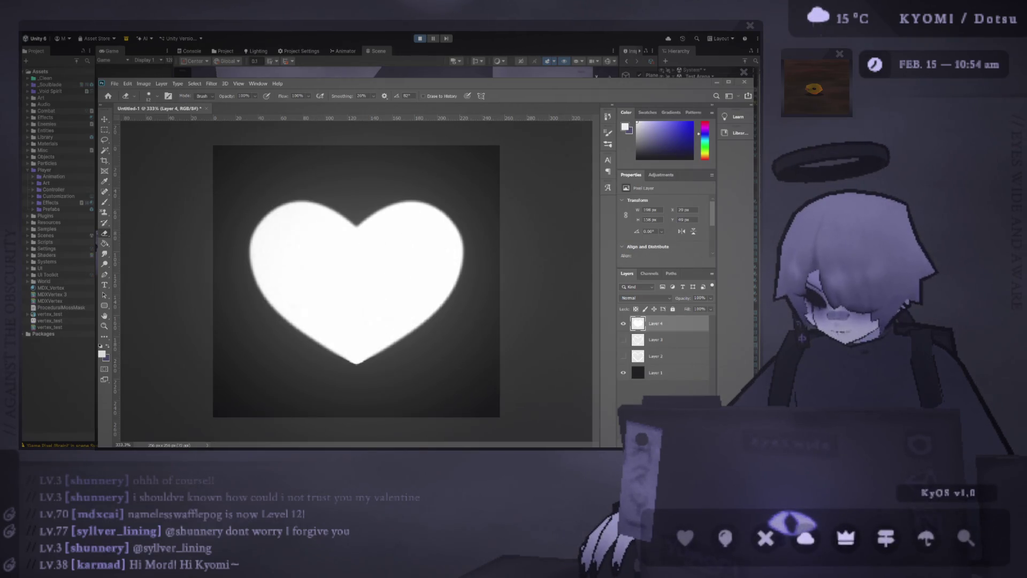
Scale the heart's width to about 91%, hide the black Layer 1 background, and bring Unity forward
key("ctrl+t")
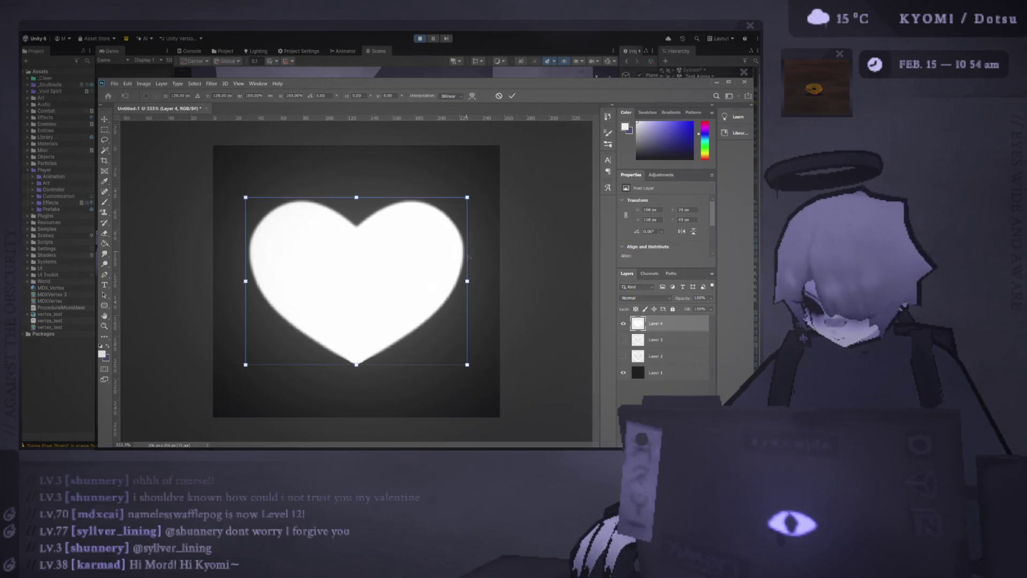
left_click_drag(467, 281, 458, 281)
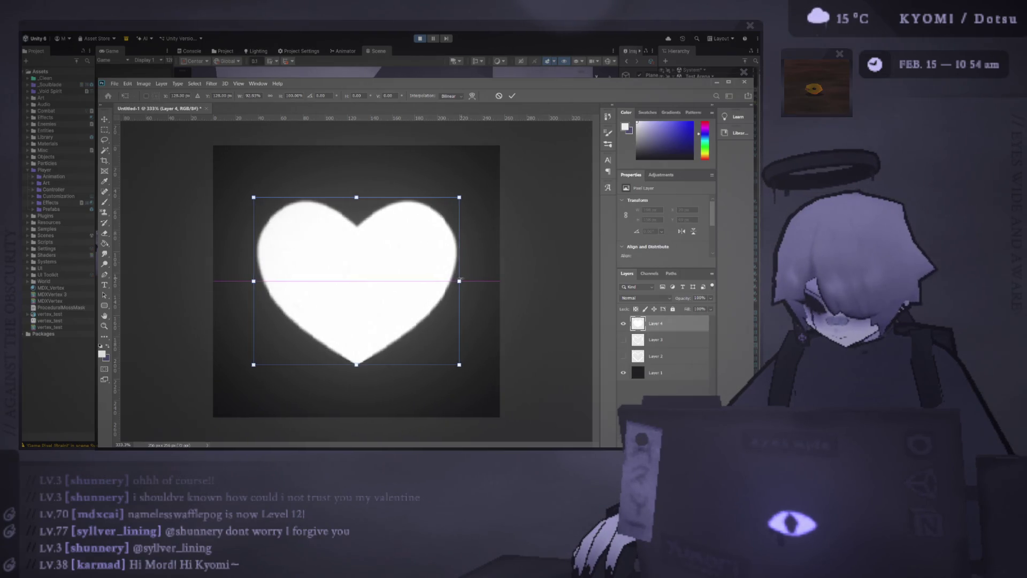
left_click(511, 97)
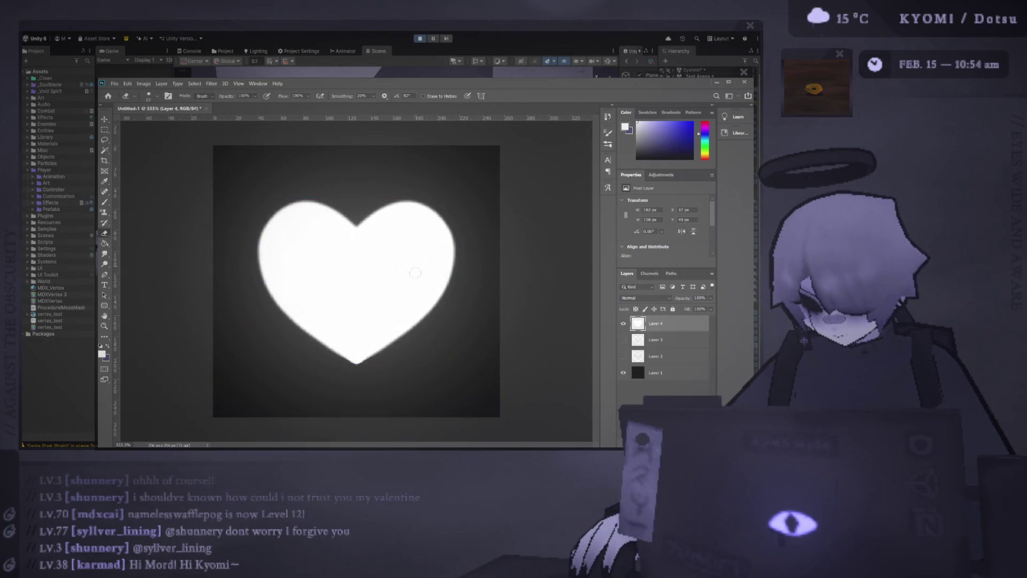
scroll(410, 316, "down", 5)
scroll(411, 317, "down", 1)
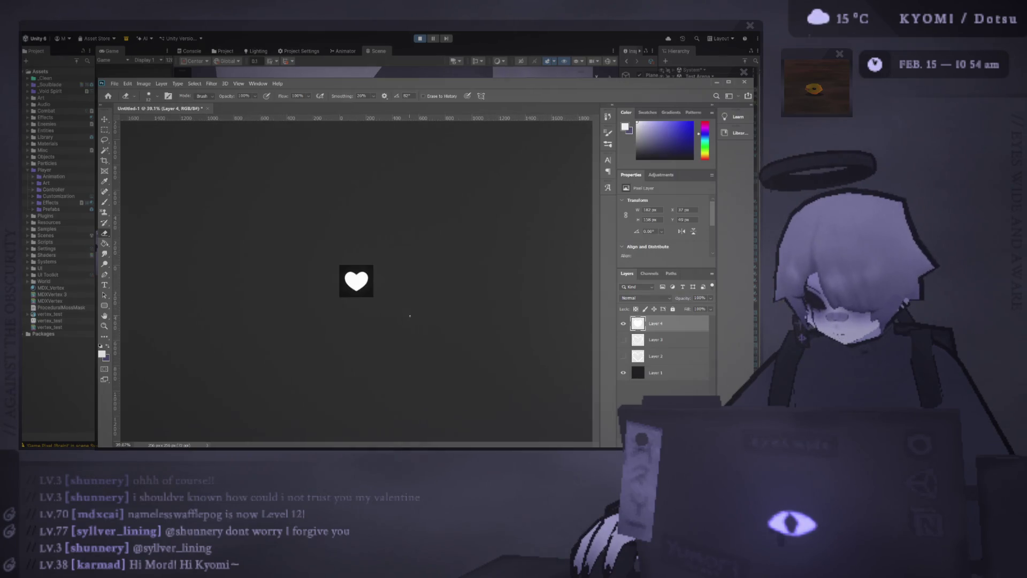
scroll(361, 281, "up", 6)
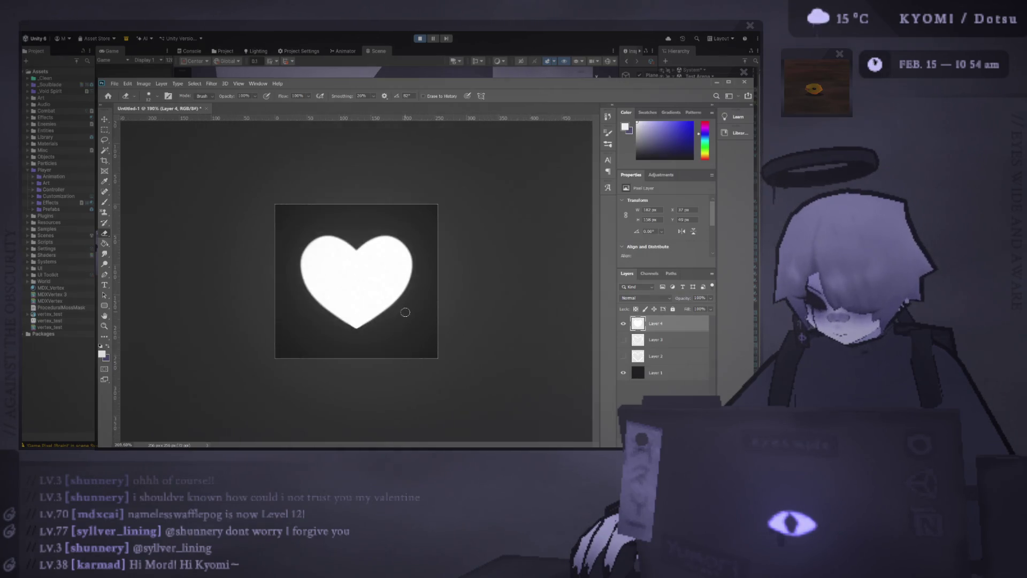
left_click(627, 373)
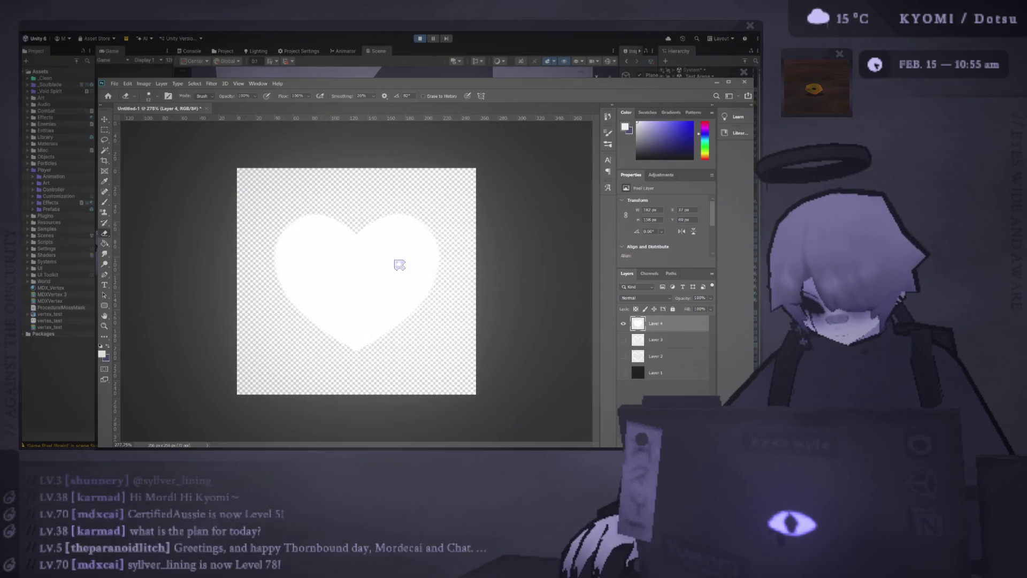
left_click(97, 39)
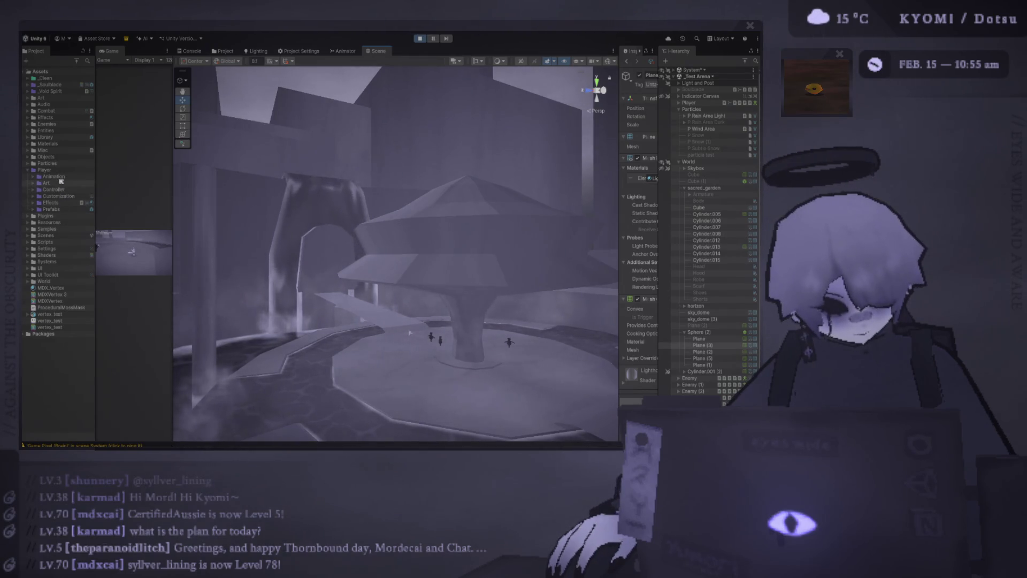
Create a new Aura folder inside the Customization folder in the Project panel
left_click(57, 193)
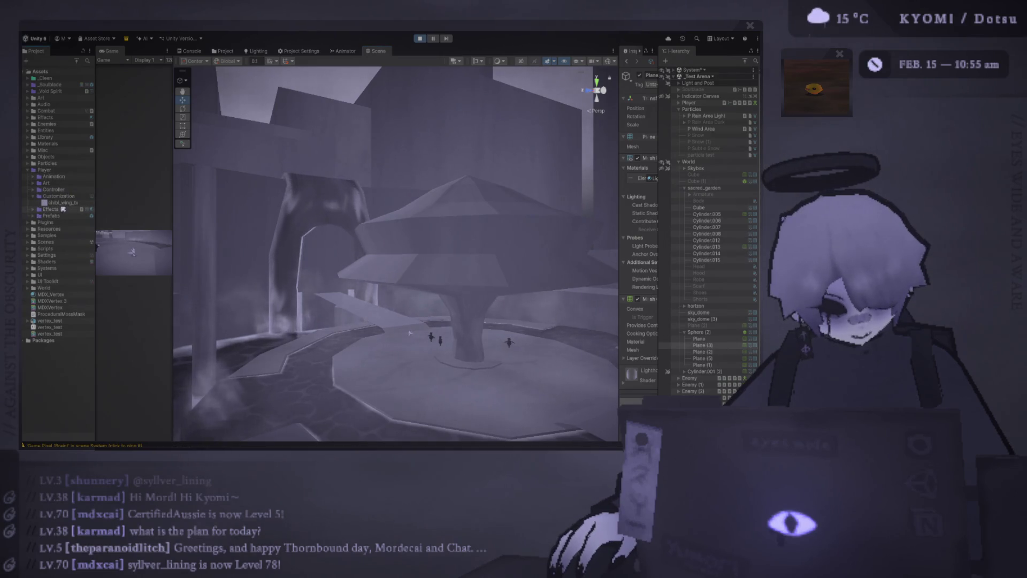
left_click(60, 197)
key("Right")
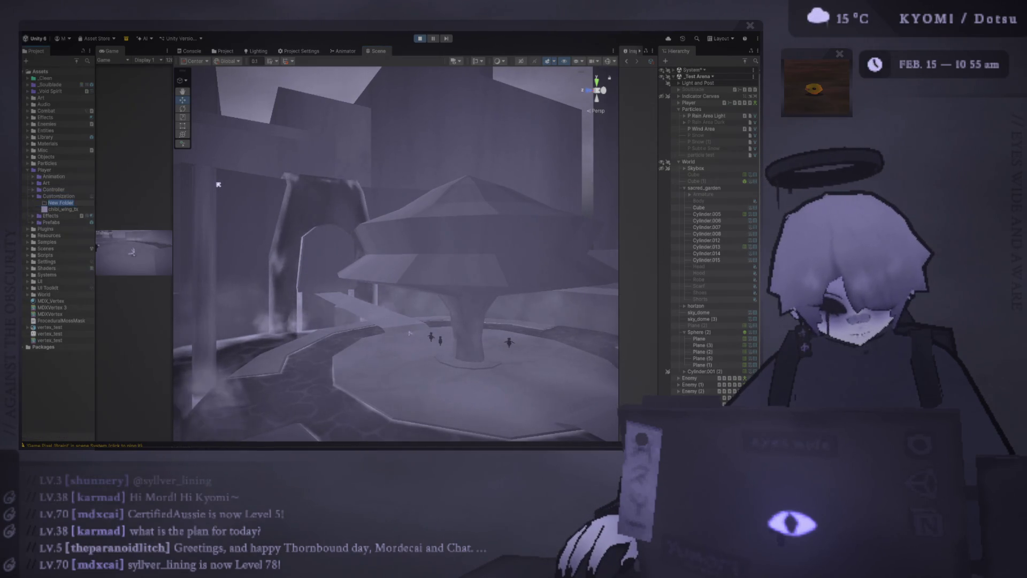
key("Down")
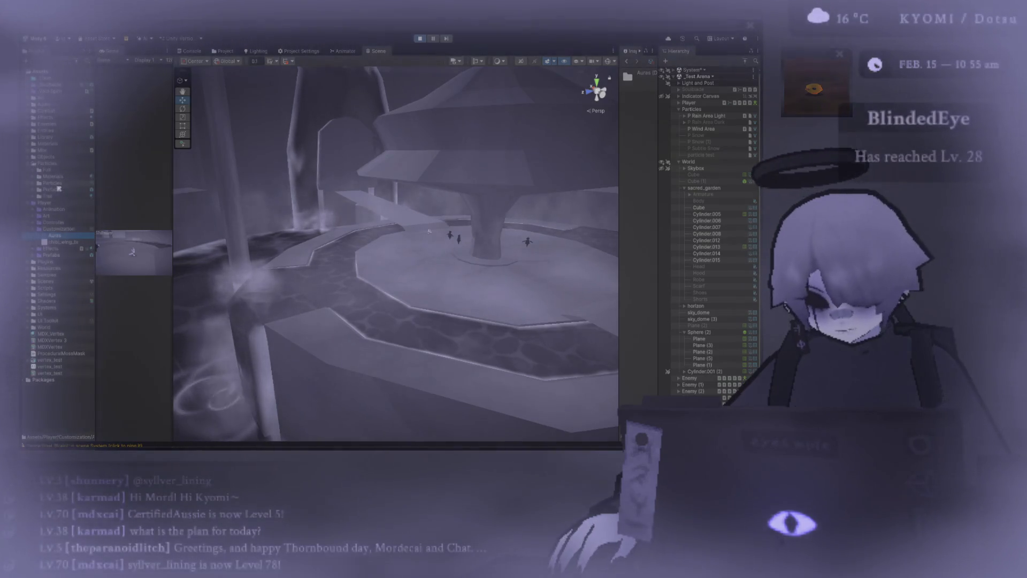
Expand the Particles textures folder, then switch back to Photoshop
left_click(38, 186)
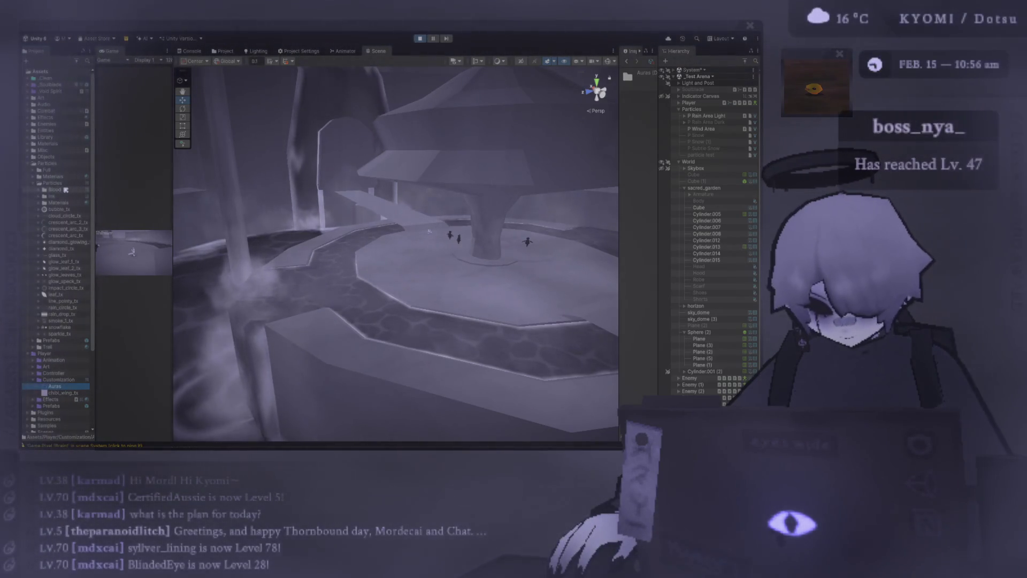
left_click(62, 184)
key("alt+Tab")
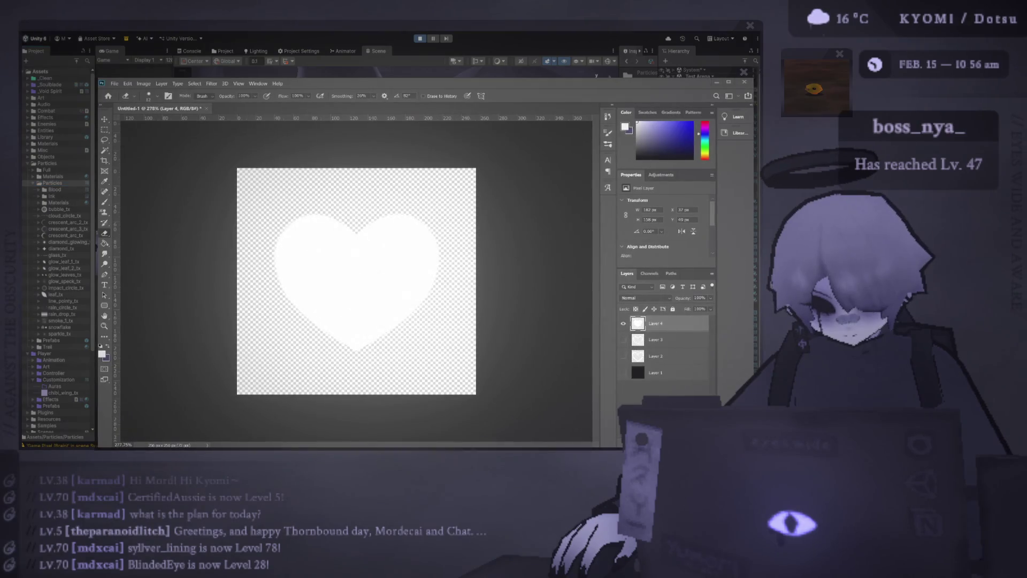
Toggle the black background layer on and off again so the heart stays transparent, then return to Unity
key("alt+Tab")
key("alt+Tab")
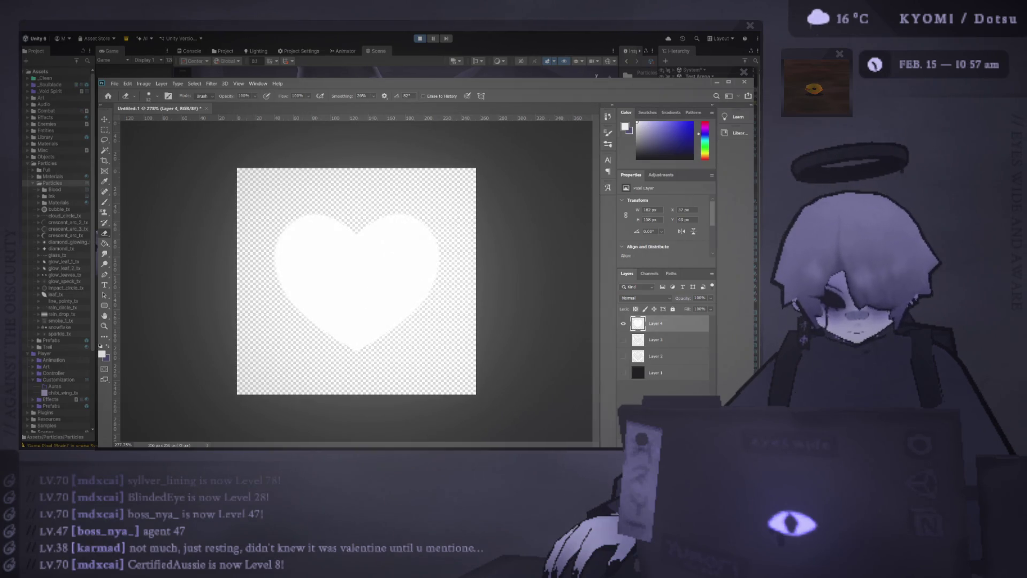
left_click(624, 373)
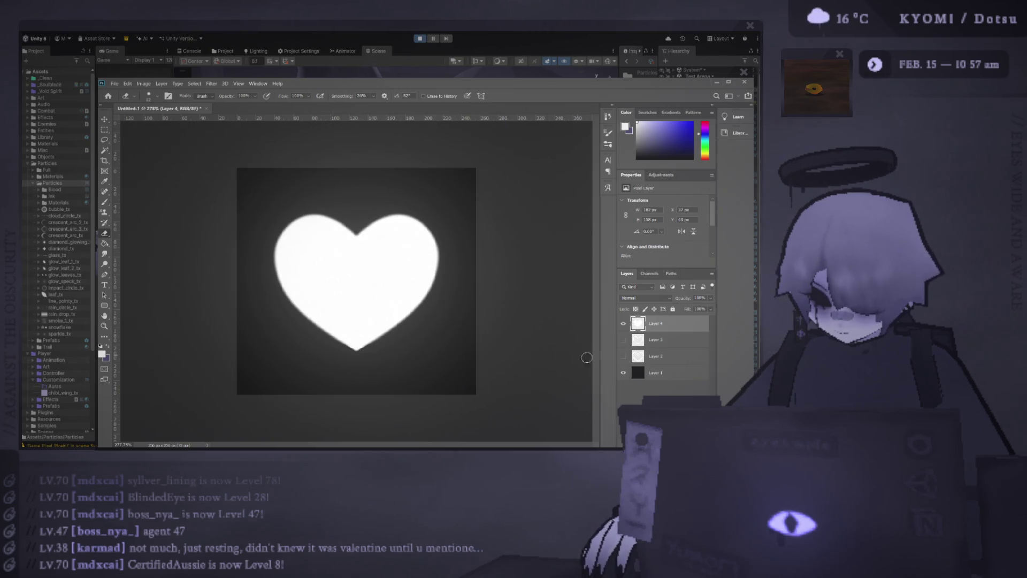
key("ctrl+z")
key("alt+Tab")
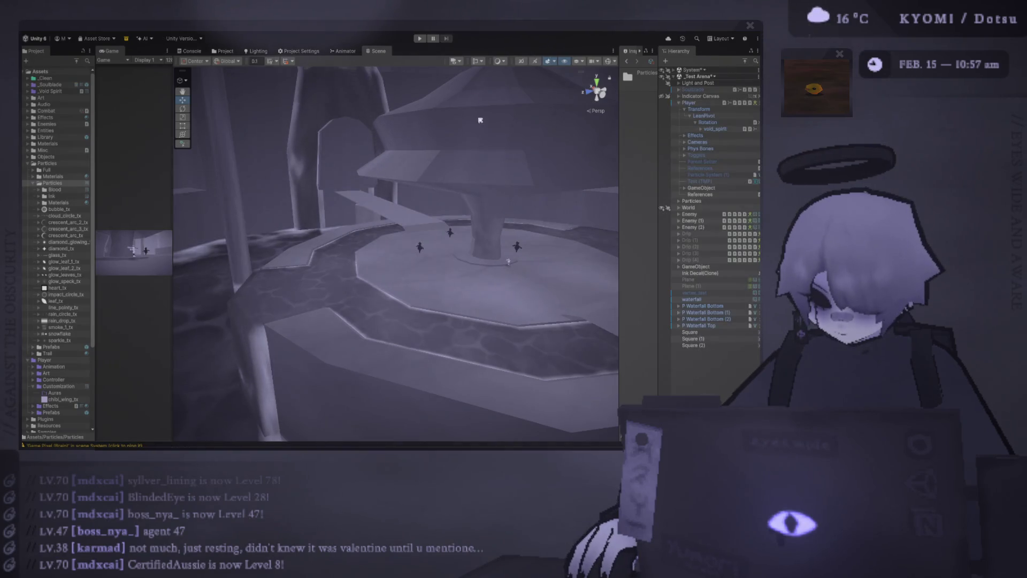
Turn the Scene view toward the circular platform and add a new Particle System there
key("ctrl+p")
mouse_move(565, 81)
left_mouse_down()
mouse_move(360, 310)
mouse_move(566, 253)
mouse_move(428, 355)
left_mouse_up()
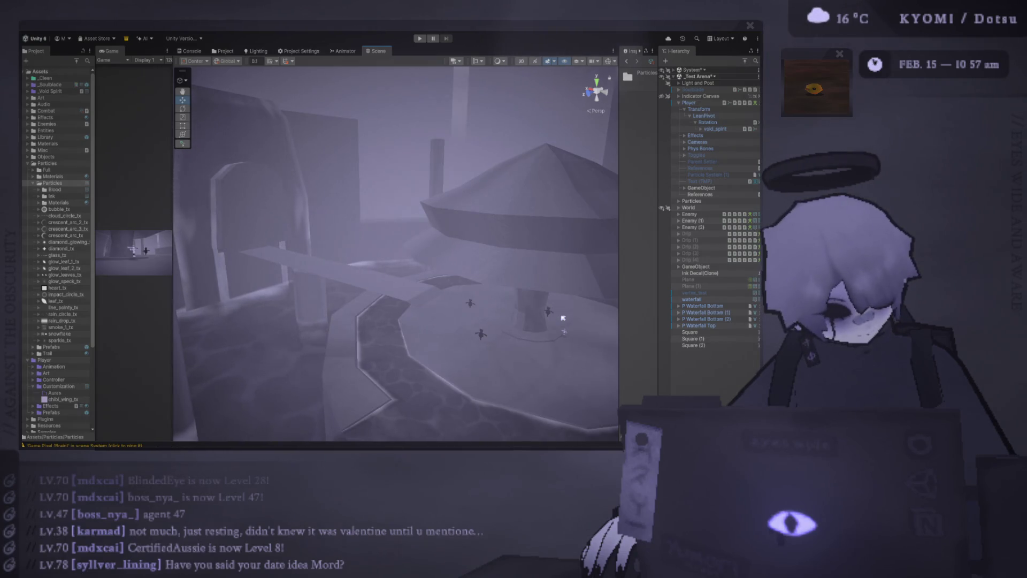
scroll(562, 318, "up", 8)
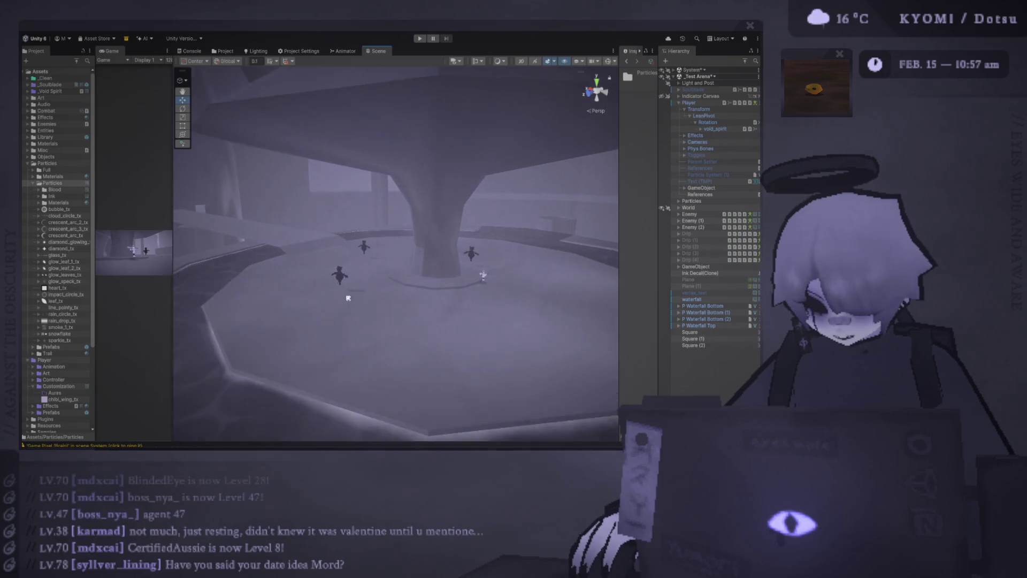
scroll(350, 298, "up", 3)
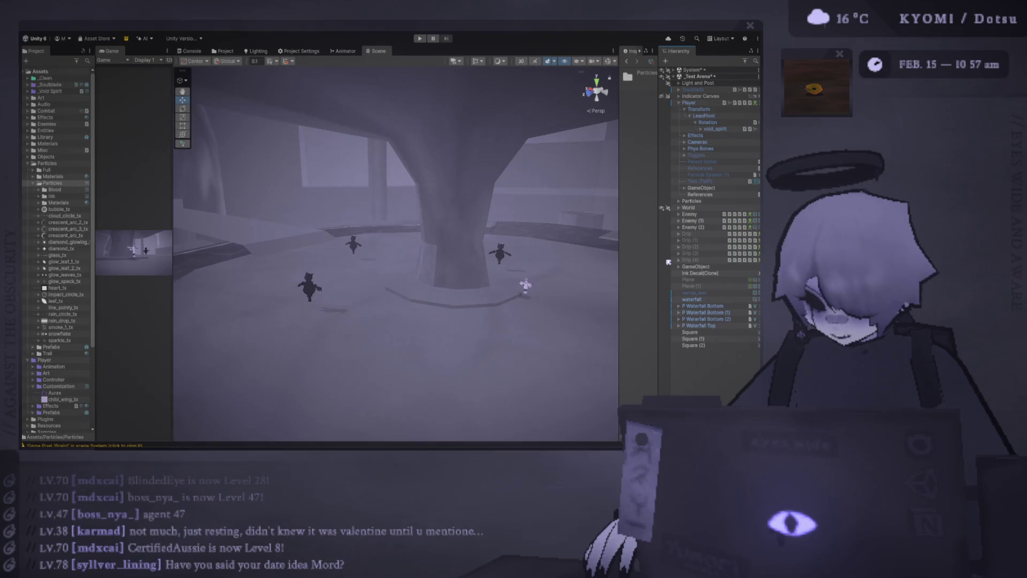
key("ctrl+v")
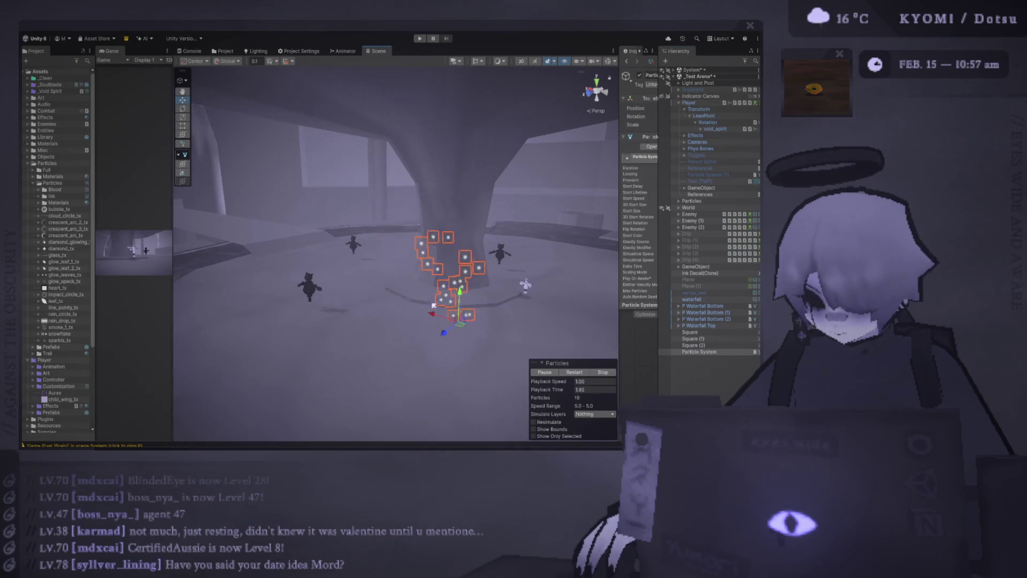
Tilt the Scene view upward to follow the glowing particles rising beside the pillar
right_click(407, 329)
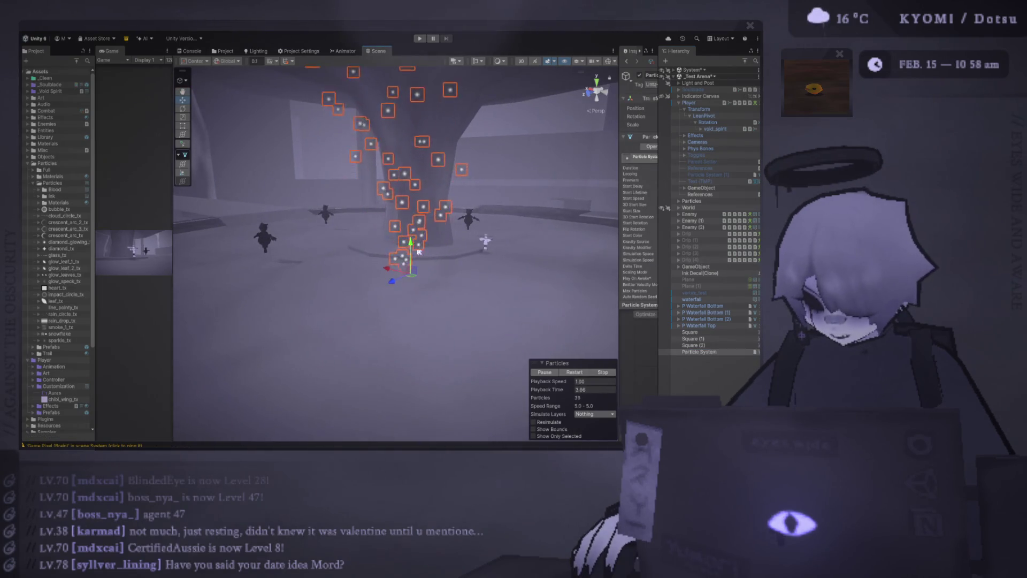
scroll(402, 241, "up", 3)
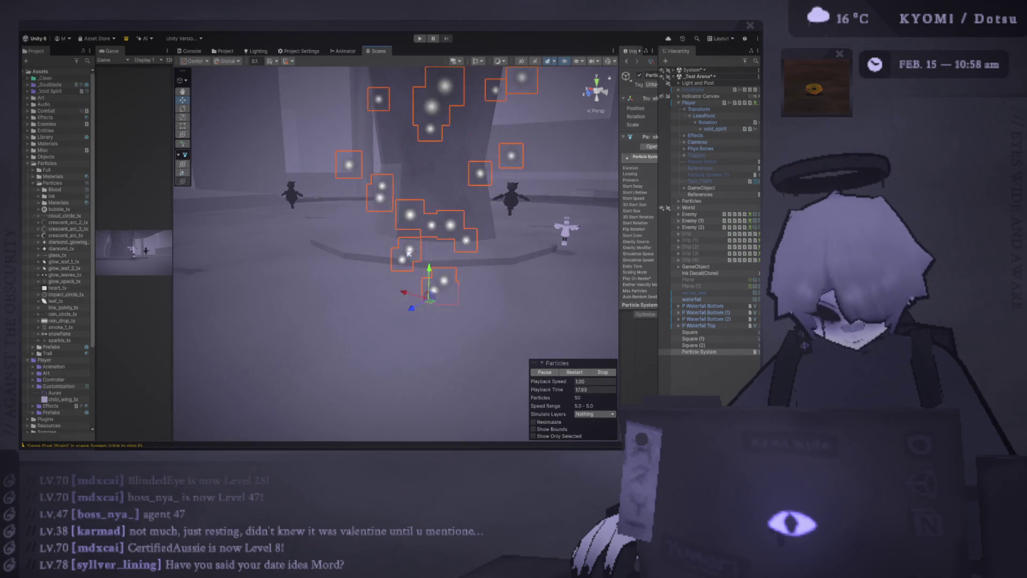
scroll(409, 254, "up", 2)
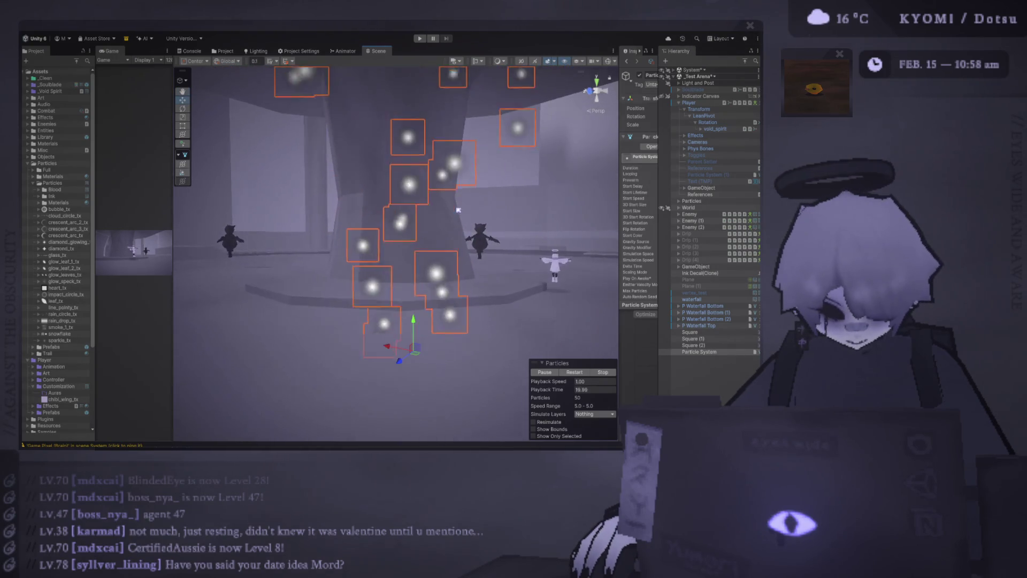